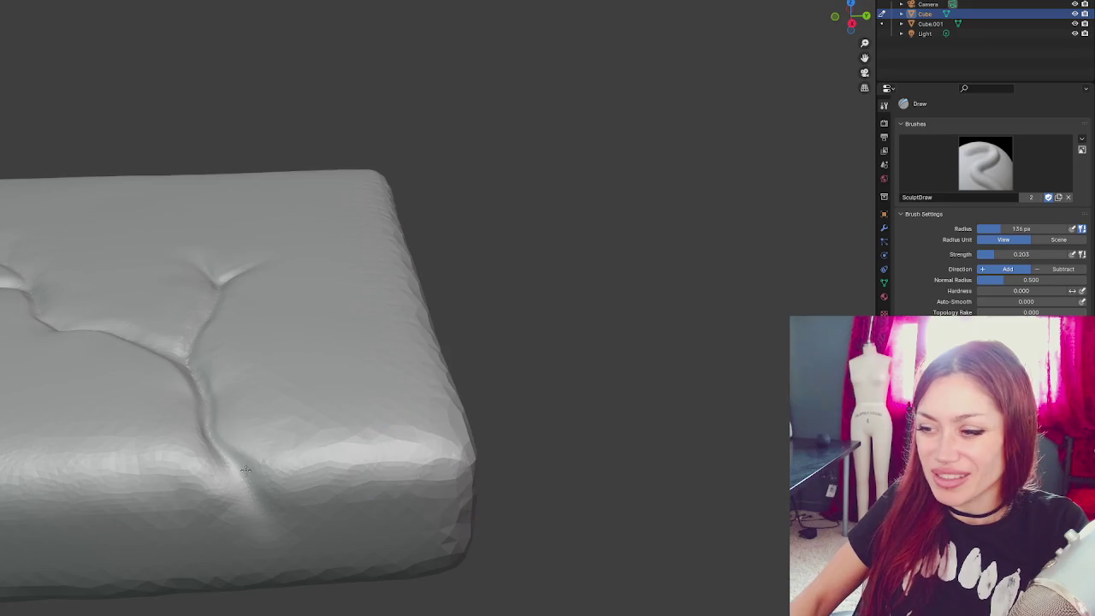
# - Orbit and zoom around the cushion to inspect its creased corners and rounded ends
pyautogui.moveTo(400, 428); pyautogui.dragTo(155, 442, button='middle')
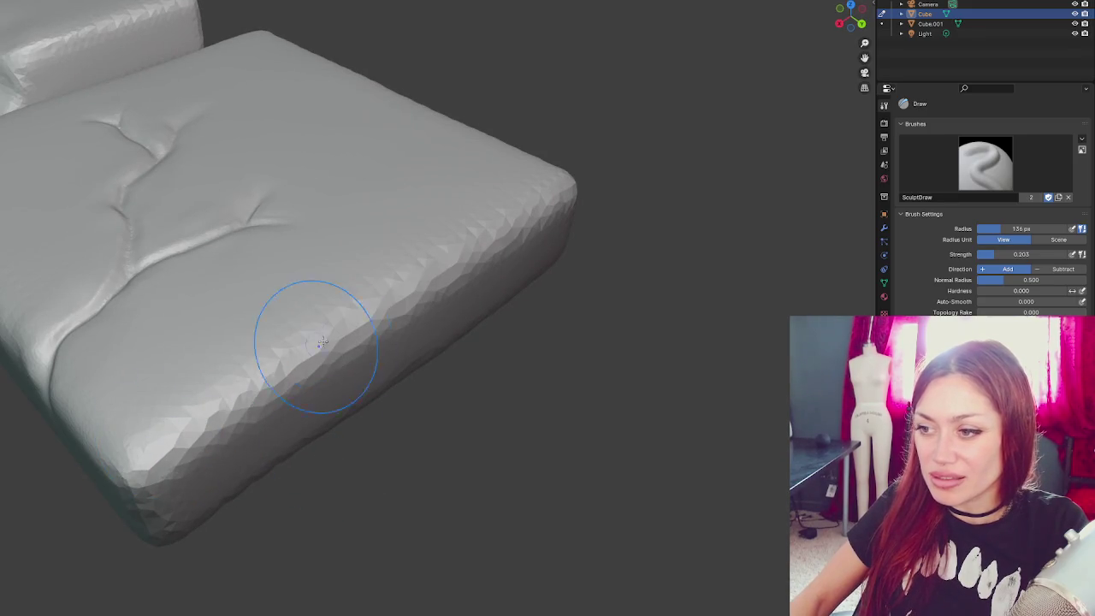
pyautogui.moveTo(257, 391); pyautogui.dragTo(521, 310, button='middle')
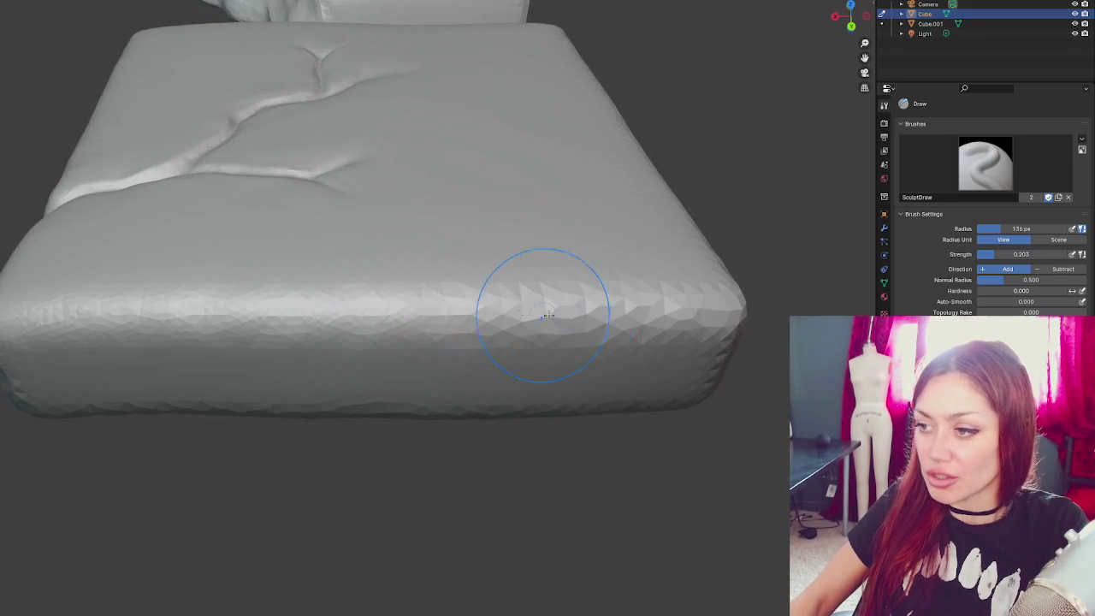
pyautogui.moveTo(187, 317); pyautogui.dragTo(306, 415, button='middle')
pyautogui.scroll(2, 309, 406)
pyautogui.scroll(2, 359, 428)
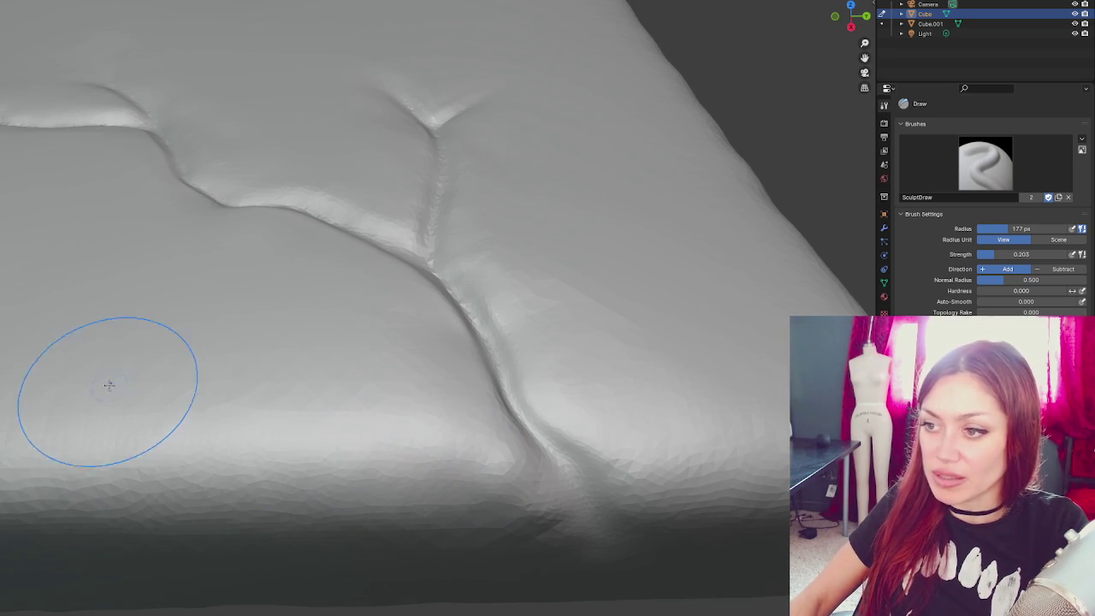
pyautogui.moveTo(115, 384); pyautogui.dragTo(349, 513, button='middle')
pyautogui.scroll(-4, 85, 448)
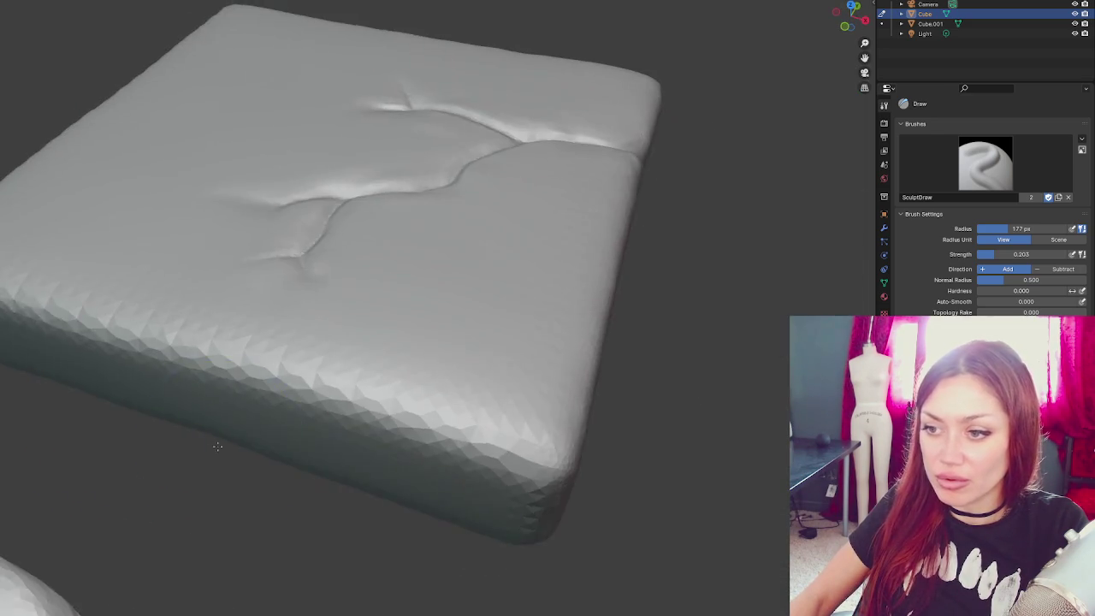
pyautogui.scroll(1, 306, 452)
pyautogui.scroll(-3, 432, 451)
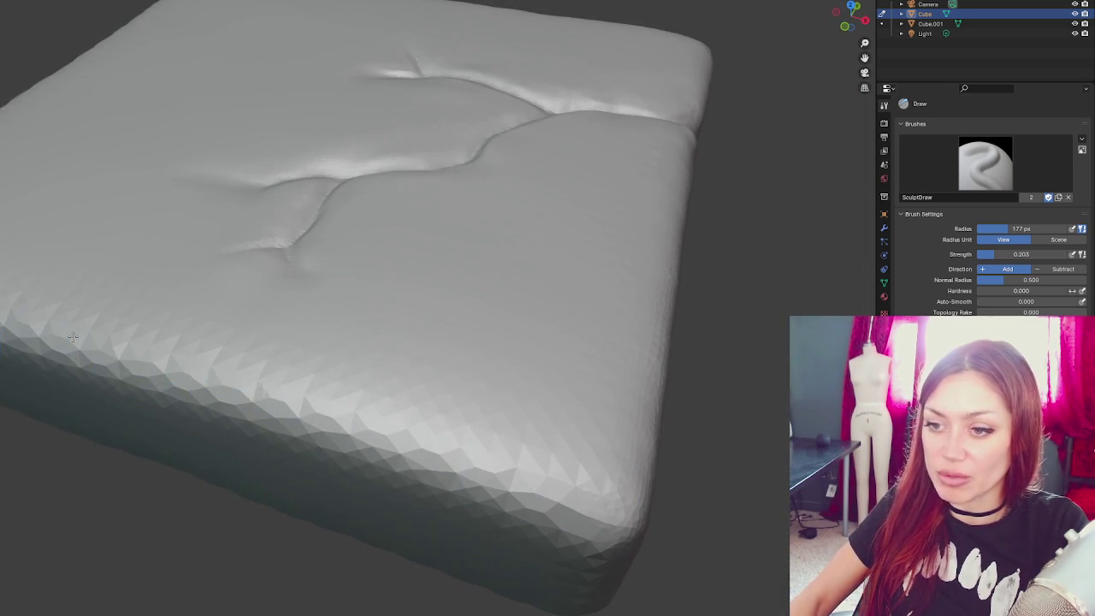
pyautogui.scroll(3, 459, 469)
pyautogui.scroll(-3, 513, 497)
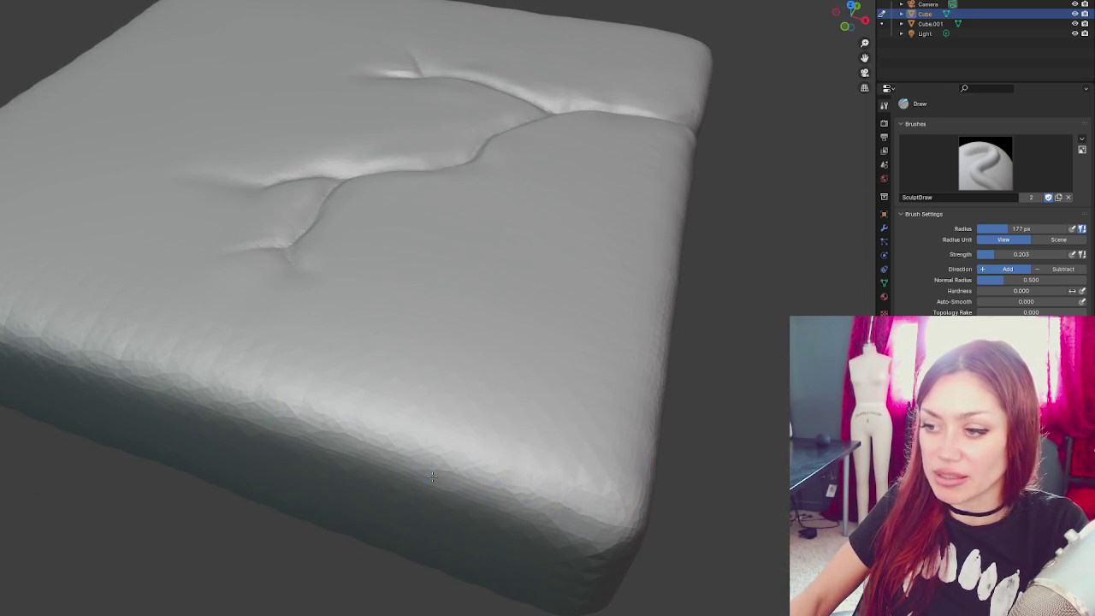
pyautogui.scroll(2, 257, 420)
pyautogui.scroll(2, 304, 463)
pyautogui.moveTo(190, 448); pyautogui.dragTo(208, 394, button='middle')
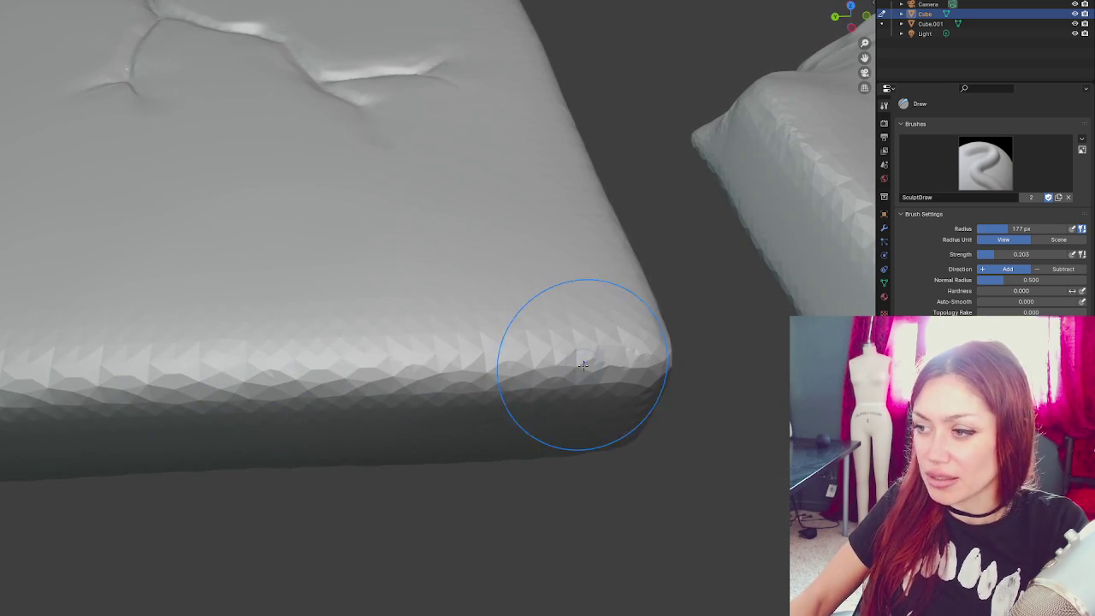
pyautogui.moveTo(85, 376); pyautogui.dragTo(390, 394, button='middle')
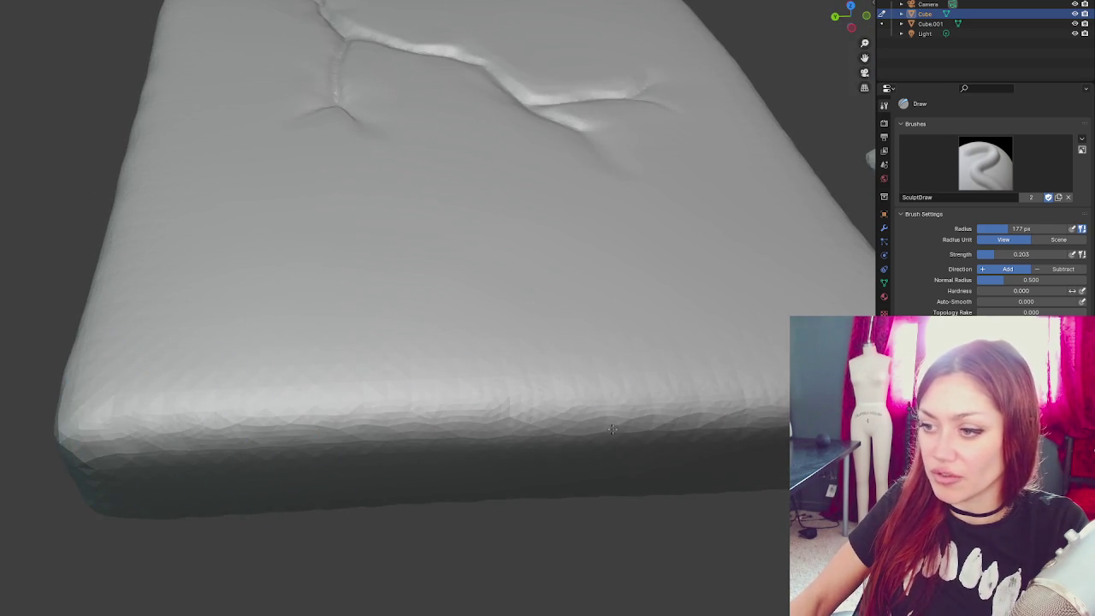
pyautogui.moveTo(117, 367)
pyautogui.mouseDown(button='middle')
pyautogui.moveTo(394, 492)
pyautogui.moveTo(489, 510)
pyautogui.mouseUp(button='middle')
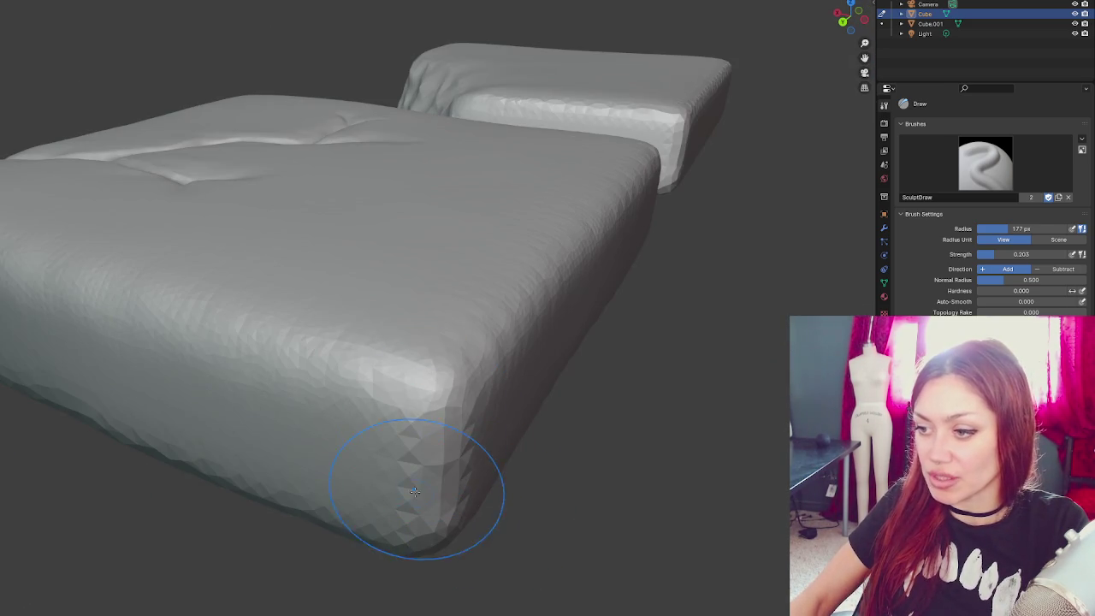
pyautogui.moveTo(454, 562); pyautogui.dragTo(366, 428, button='middle')
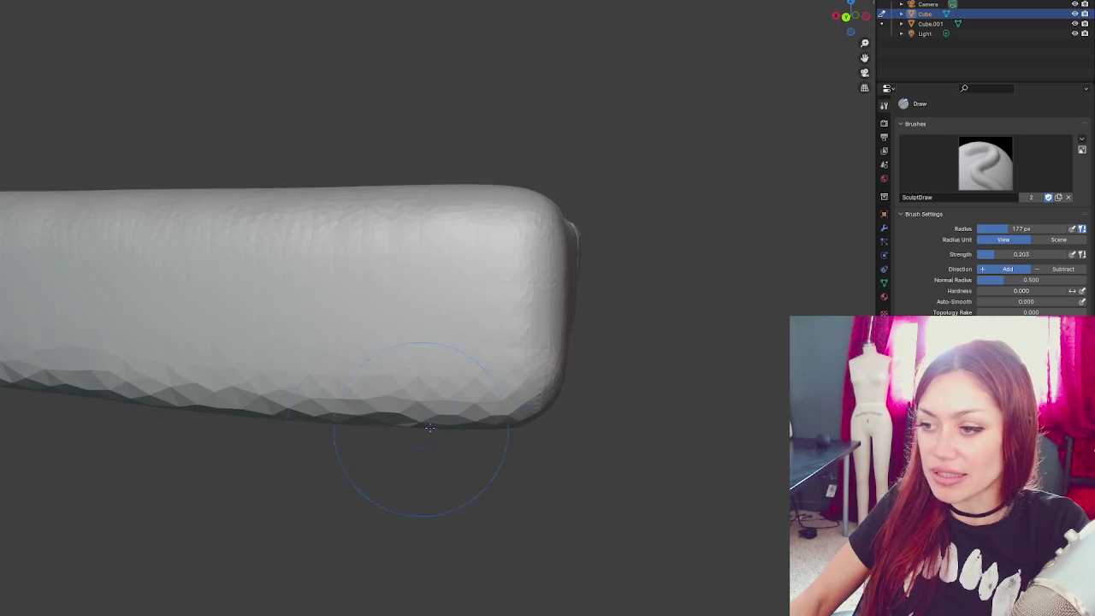
pyautogui.moveTo(298, 391)
pyautogui.mouseDown(button='middle')
pyautogui.moveTo(380, 400)
pyautogui.moveTo(207, 435)
pyautogui.mouseUp(button='middle')
# - Enlarge the sculpt brush radius to 513 px and survey the cushion's sides and crease lines
pyautogui.press('f')
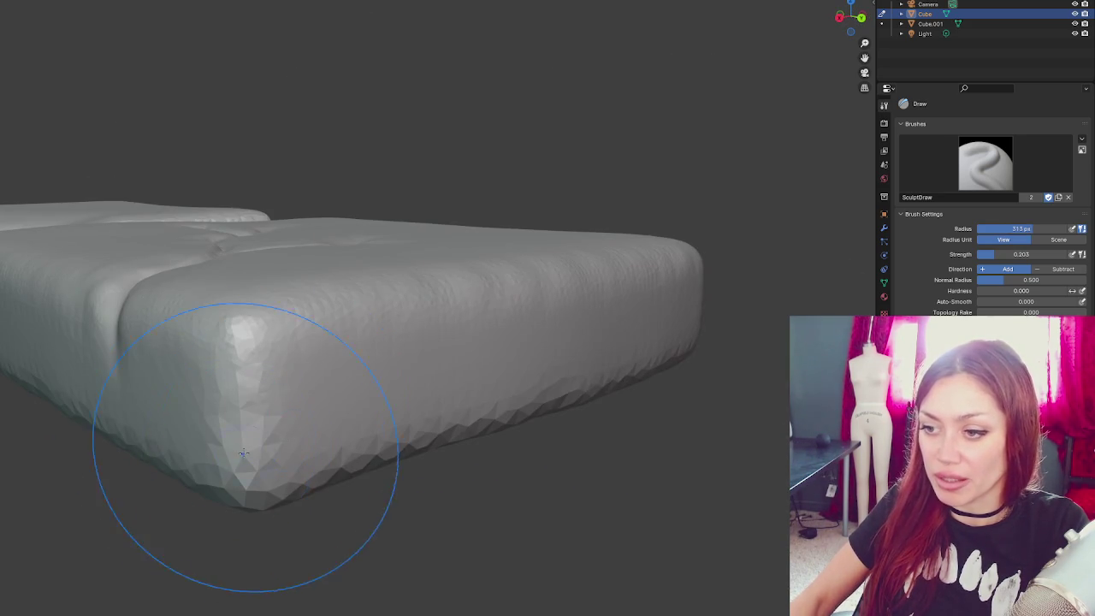
pyautogui.moveTo(249, 465)
pyautogui.mouseDown(button='middle')
pyautogui.moveTo(462, 590)
pyautogui.moveTo(420, 436)
pyautogui.mouseUp(button='middle')
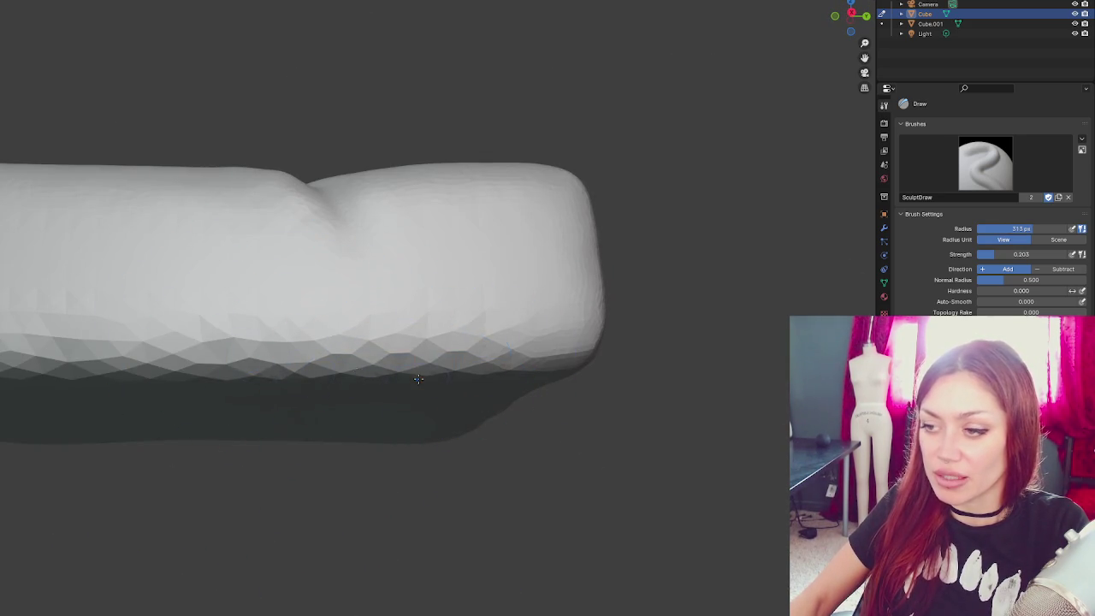
pyautogui.moveTo(416, 367); pyautogui.dragTo(225, 366, button='middle')
pyautogui.moveTo(99, 380)
pyautogui.mouseDown(button='middle')
pyautogui.moveTo(342, 427)
pyautogui.moveTo(513, 435)
pyautogui.moveTo(562, 453)
pyautogui.moveTo(464, 465)
pyautogui.mouseUp(button='middle')
pyautogui.moveTo(324, 497)
pyautogui.mouseDown(button='middle')
pyautogui.moveTo(410, 505)
pyautogui.moveTo(330, 464)
pyautogui.moveTo(231, 526)
pyautogui.mouseUp(button='middle')
pyautogui.moveTo(418, 542)
pyautogui.mouseDown(button='middle')
pyautogui.moveTo(350, 533)
pyautogui.moveTo(331, 457)
pyautogui.moveTo(420, 465)
pyautogui.moveTo(428, 441)
pyautogui.moveTo(630, 508)
pyautogui.mouseUp(button='middle')
pyautogui.moveTo(567, 391); pyautogui.dragTo(413, 390, button='middle')
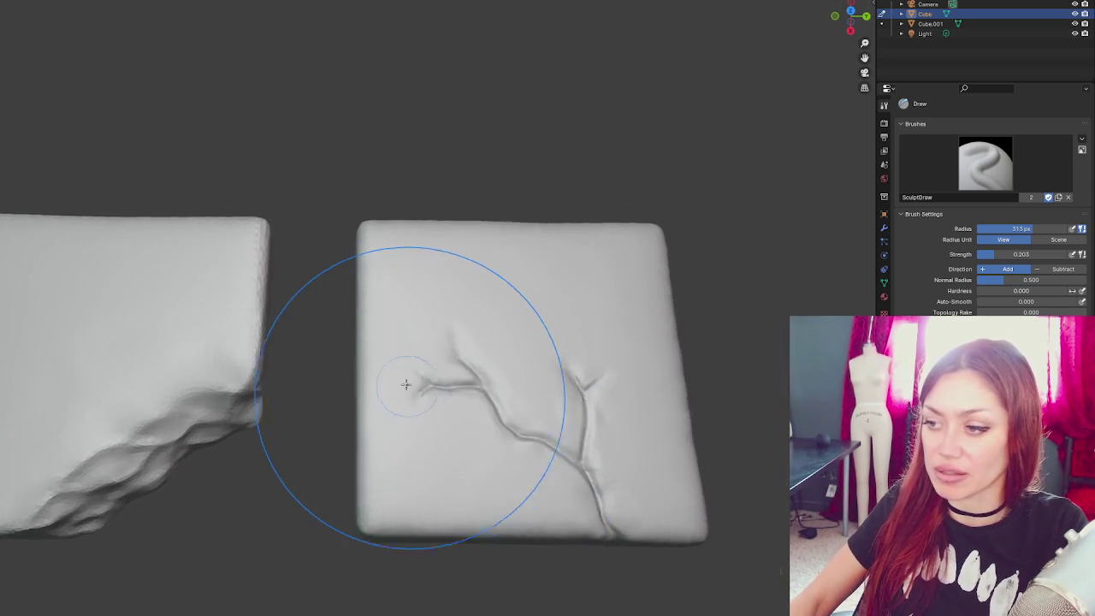
# - Shrink the brush to 183 px, switch to Grab, and pull a crease branch slightly down
pyautogui.press('f')
pyautogui.click(402, 386)
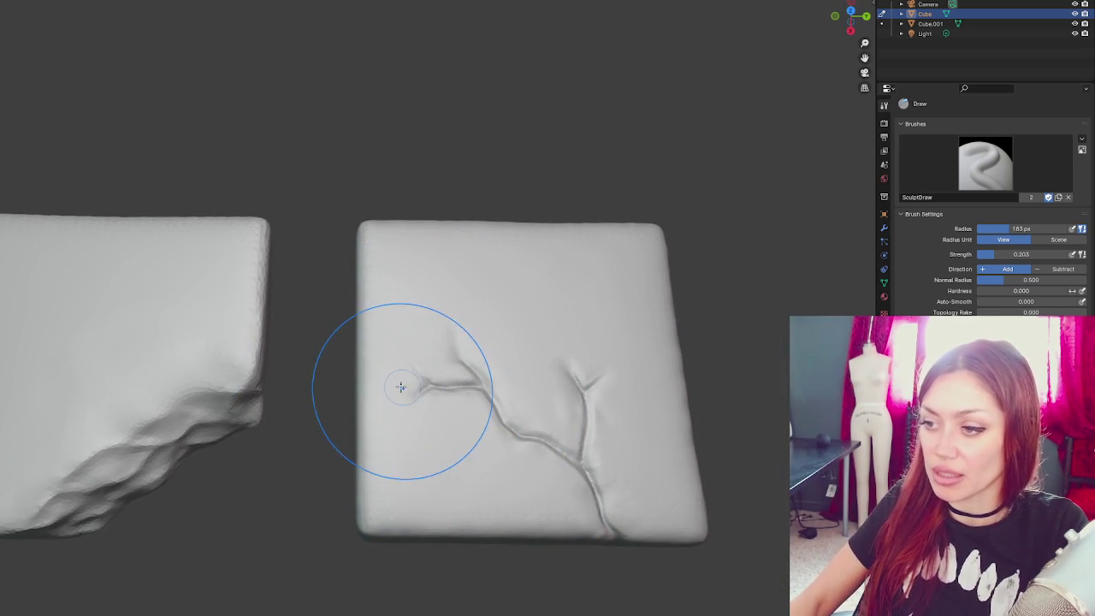
pyautogui.press('g')
pyautogui.moveTo(450, 385); pyautogui.dragTo(449, 398)
pyautogui.moveTo(488, 394); pyautogui.dragTo(333, 359, button='middle')
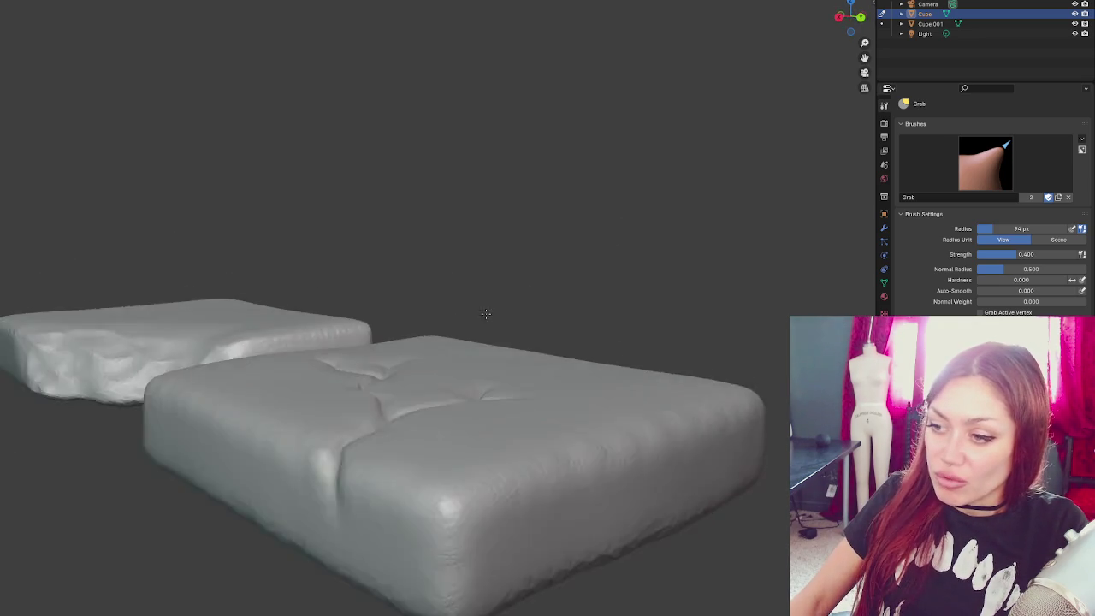
pyautogui.moveTo(411, 368)
pyautogui.mouseDown(button='middle')
pyautogui.moveTo(621, 457)
pyautogui.moveTo(597, 471)
pyautogui.moveTo(574, 465)
pyautogui.mouseUp(button='middle')
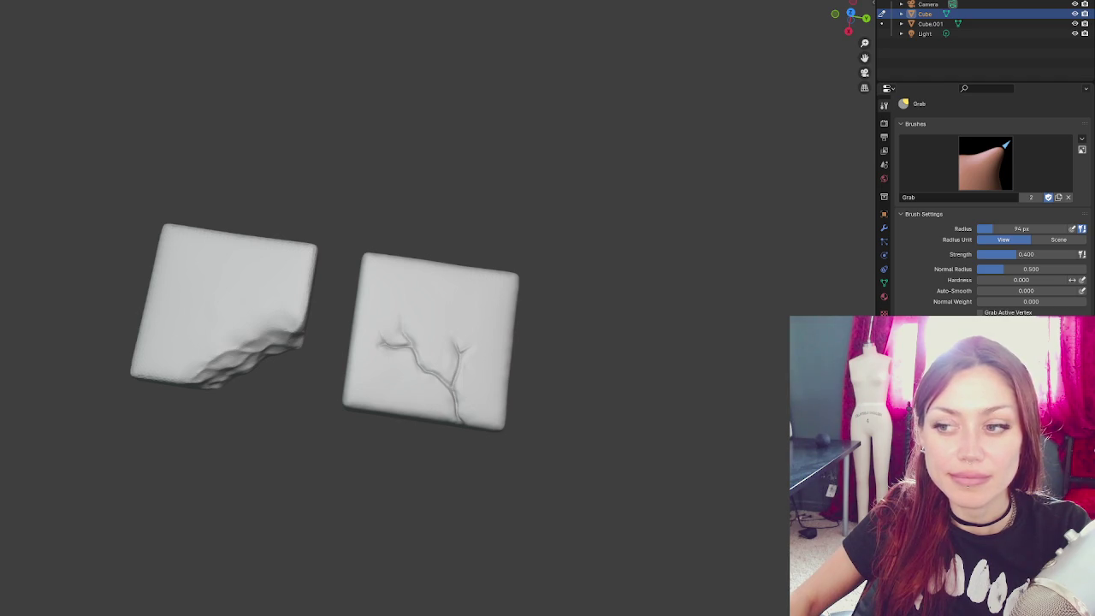
pyautogui.scroll(3, 473, 282)
pyautogui.moveTo(269, 308)
pyautogui.mouseDown(button='middle')
pyautogui.moveTo(293, 220)
pyautogui.moveTo(264, 140)
pyautogui.moveTo(317, 247)
pyautogui.mouseUp(button='middle')
pyautogui.press('f')
pyautogui.moveTo(227, 273); pyautogui.dragTo(354, 345, button='middle')
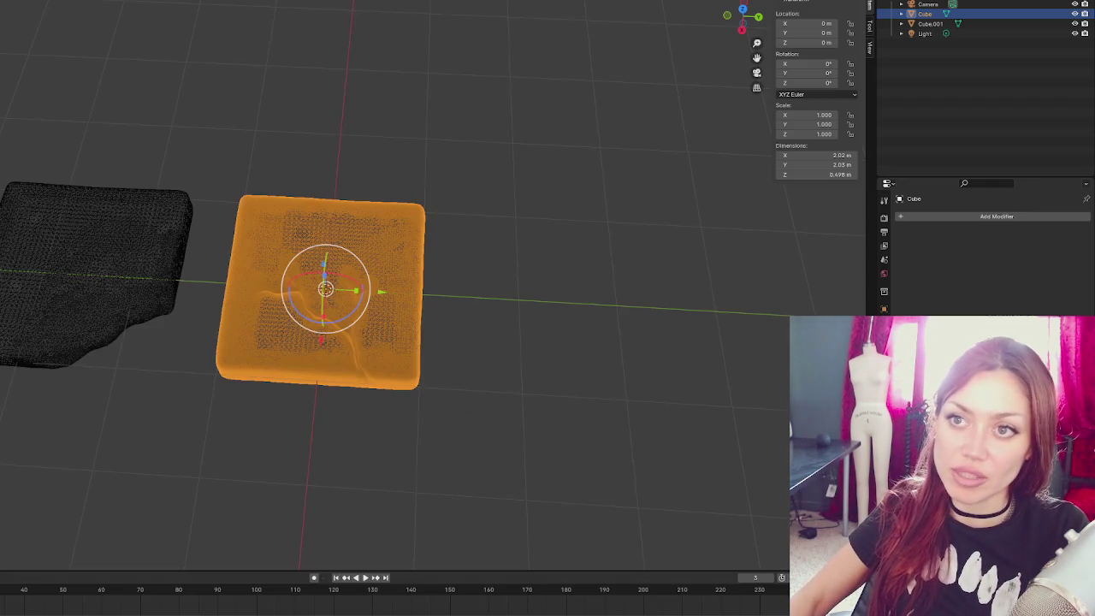
pyautogui.hotkey('alt', 'a')
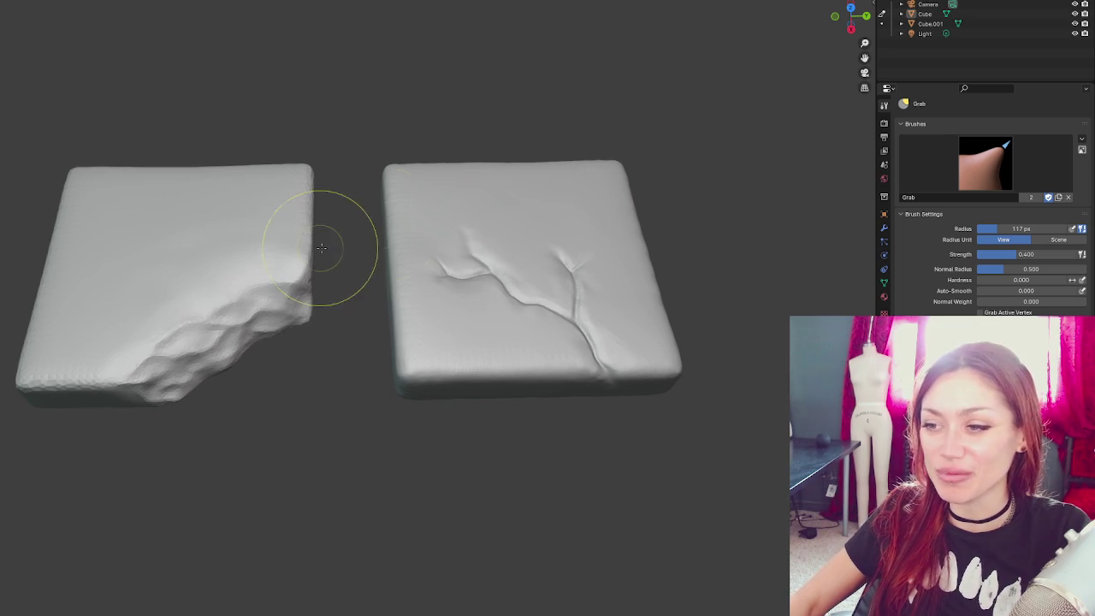
# - Move in close on the creased cushion and shrink the brush radius to 84 px
pyautogui.scroll(2, 385, 292)
pyautogui.scroll(-2, 385, 291)
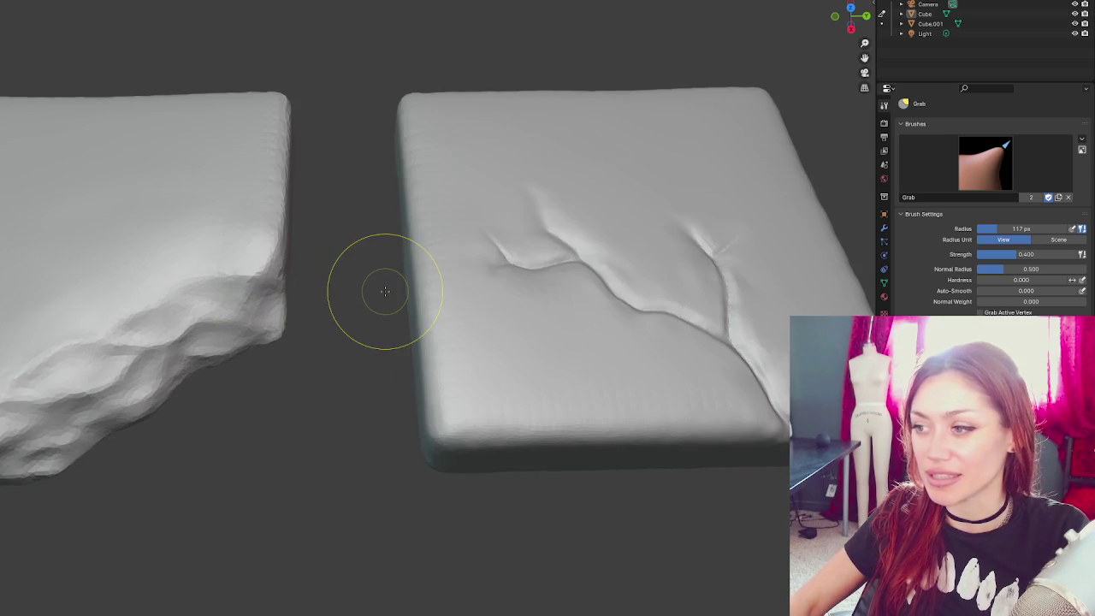
pyautogui.moveTo(525, 268); pyautogui.dragTo(446, 288, button='middle')
pyautogui.moveTo(391, 403); pyautogui.dragTo(439, 423, button='middle')
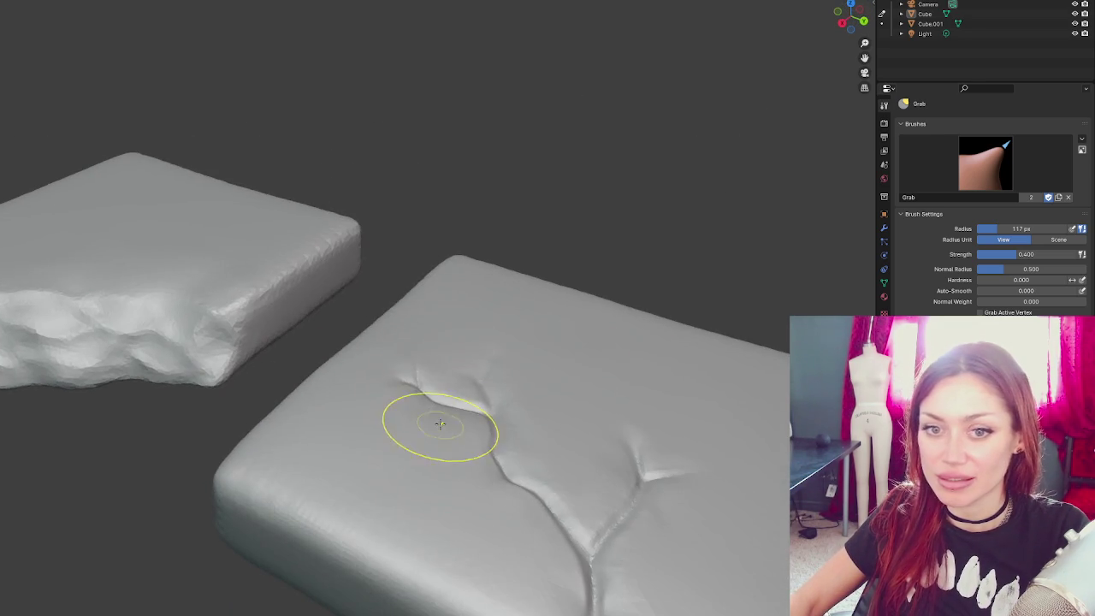
pyautogui.moveTo(396, 373); pyautogui.dragTo(452, 317, button='middle')
pyautogui.moveTo(244, 183)
pyautogui.mouseDown(button='middle')
pyautogui.moveTo(384, 330)
pyautogui.moveTo(403, 217)
pyautogui.moveTo(360, 244)
pyautogui.moveTo(399, 317)
pyautogui.moveTo(334, 371)
pyautogui.moveTo(521, 372)
pyautogui.mouseUp(button='middle')
pyautogui.press('f')
pyautogui.click(322, 383)
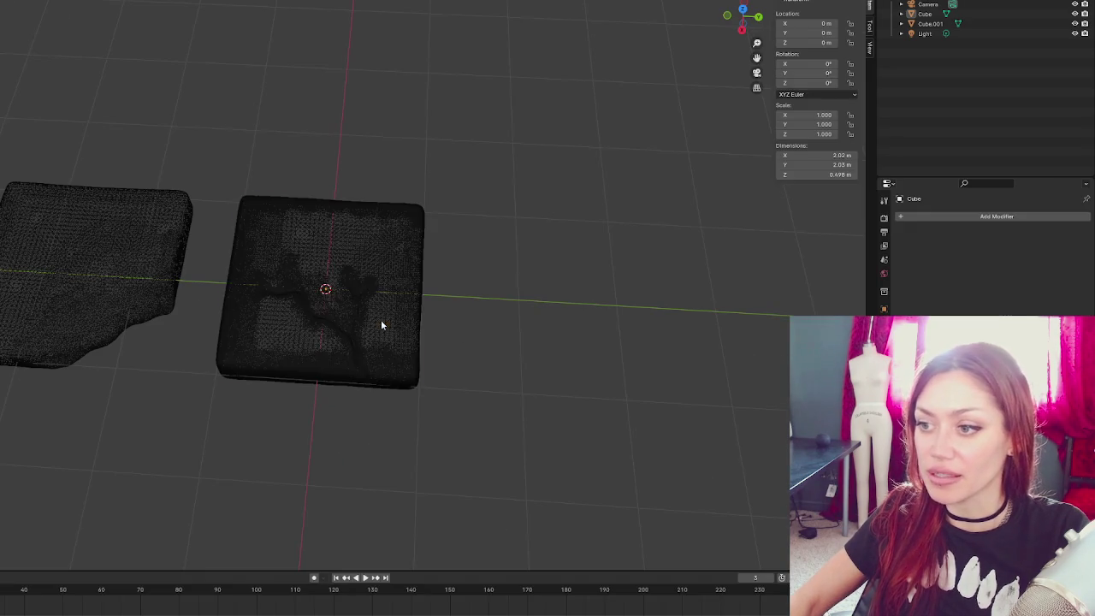
# - Select the right cushion, grab its bottom-left edge outward, and set brush radius to 82 px
pyautogui.click(387, 320)
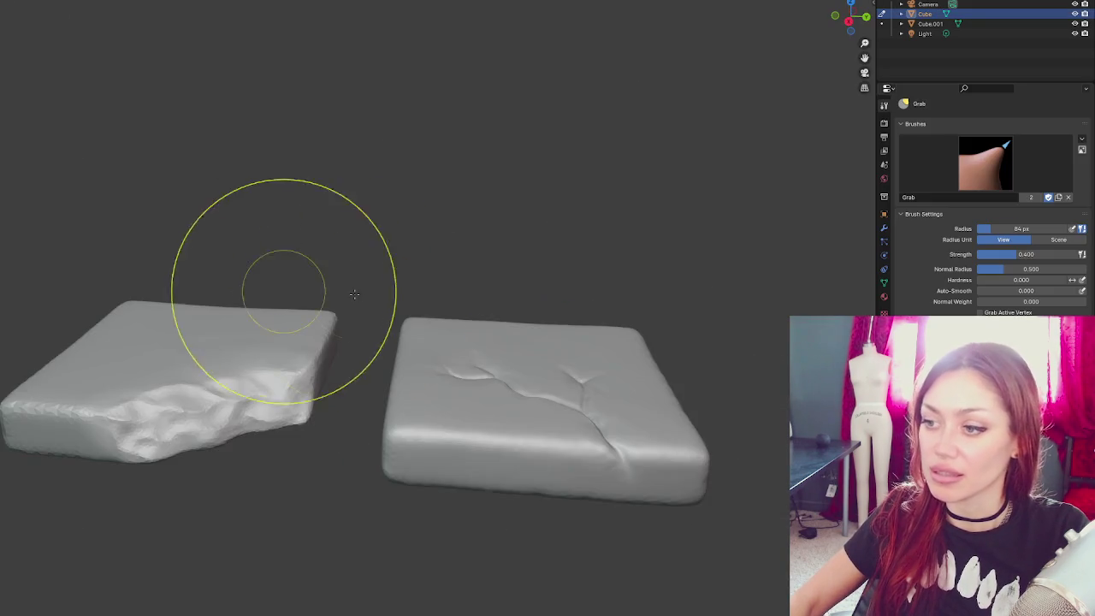
pyautogui.moveTo(283, 282); pyautogui.dragTo(428, 366, button='middle')
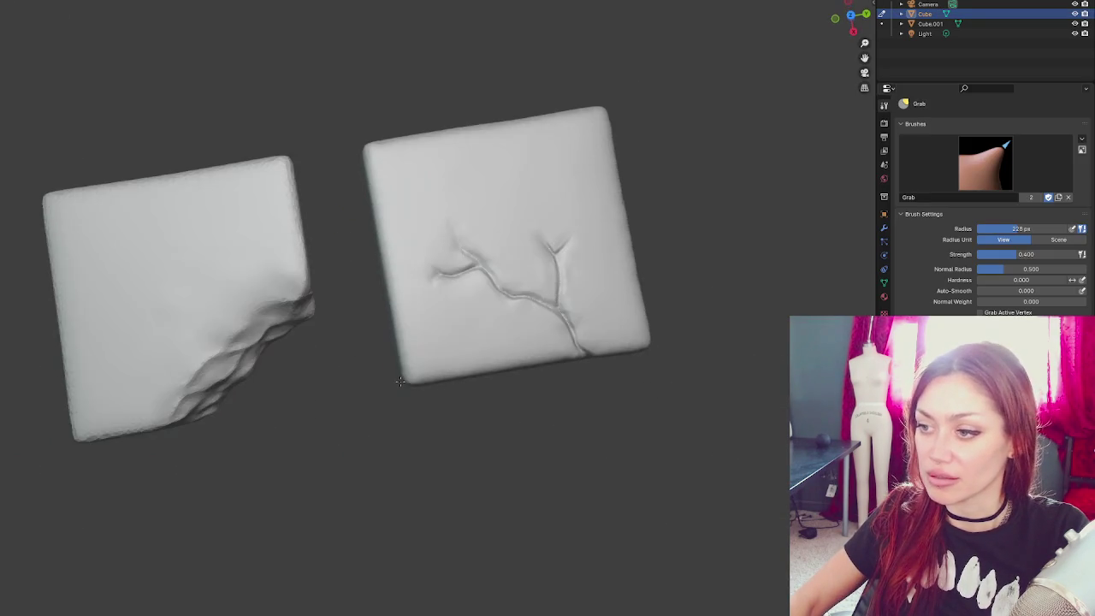
pyautogui.moveTo(427, 366); pyautogui.dragTo(430, 371)
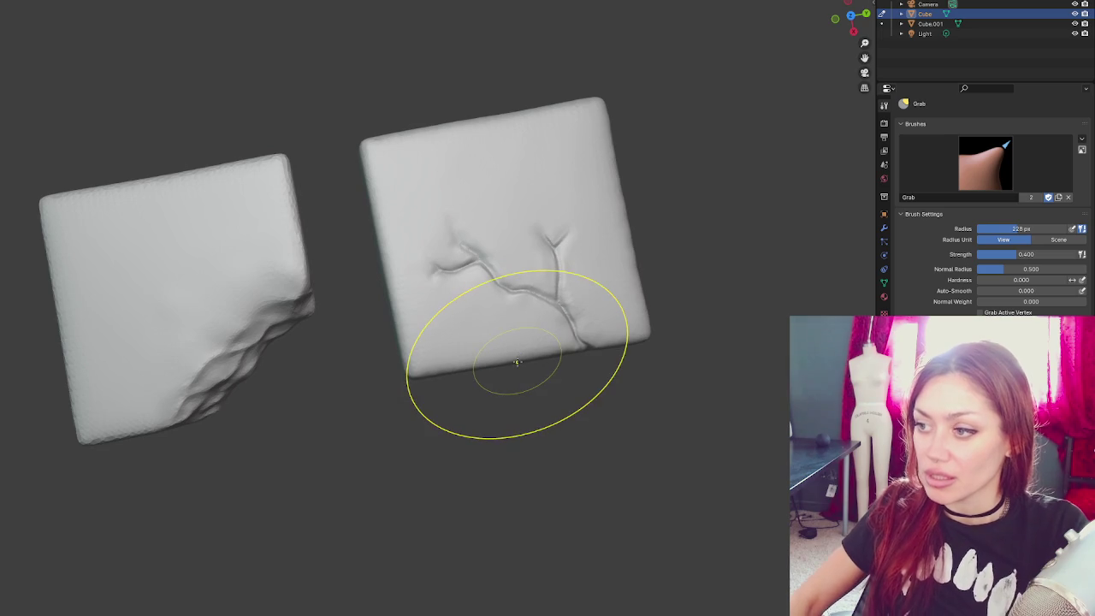
pyautogui.keyDown('shift'); pyautogui.moveTo(520, 337); pyautogui.dragTo(427, 322, button='middle'); pyautogui.keyUp('shift')
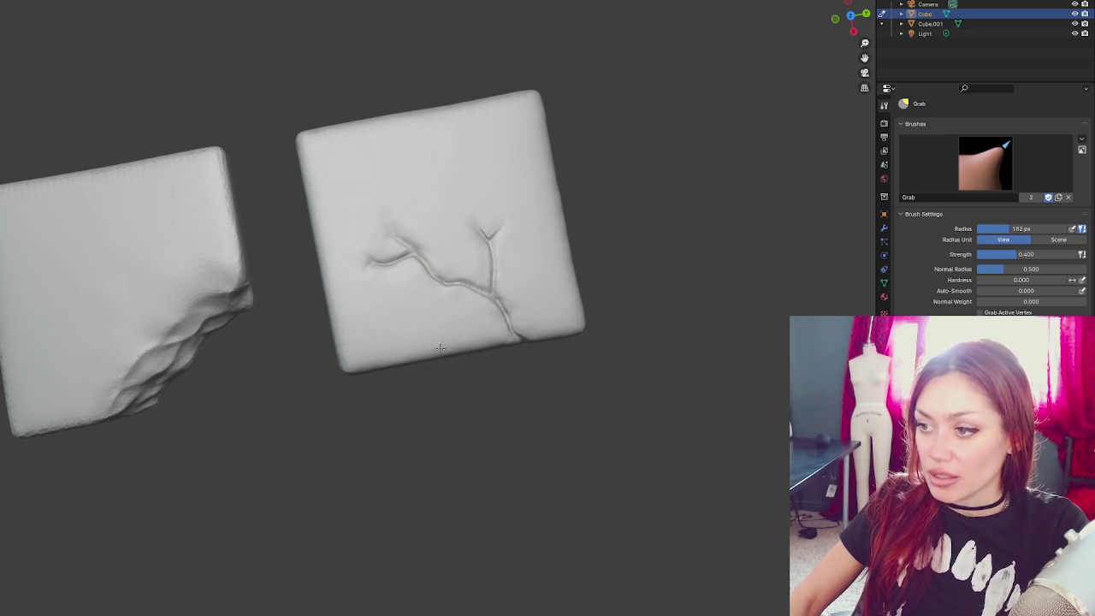
pyautogui.scroll(1, 514, 344)
pyautogui.scroll(1, 526, 346)
pyautogui.press('f')
pyautogui.click(536, 316)
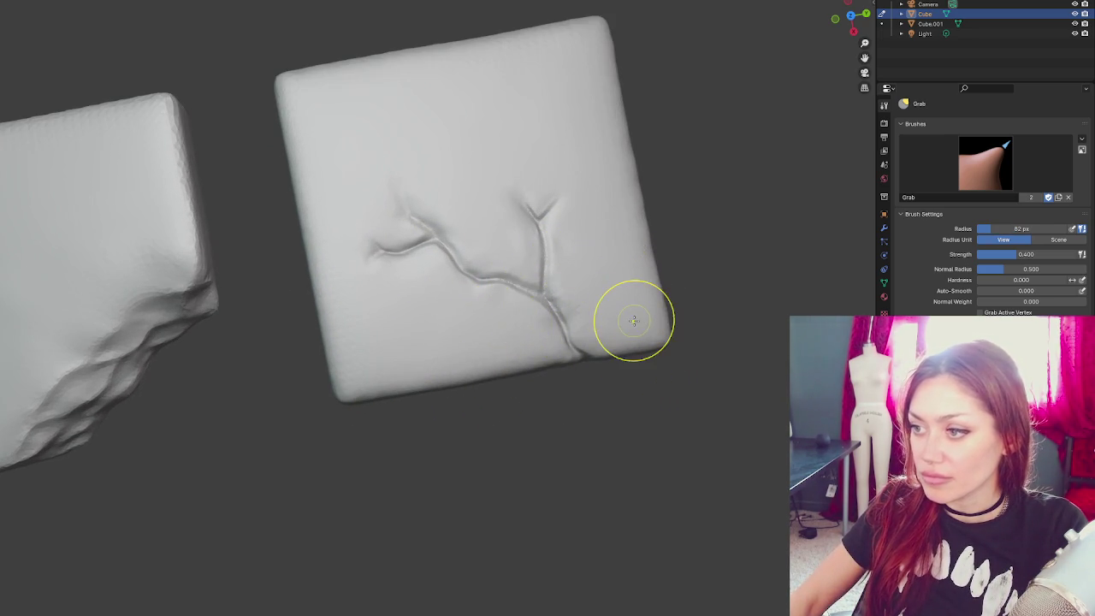
pyautogui.scroll(-1, 632, 320)
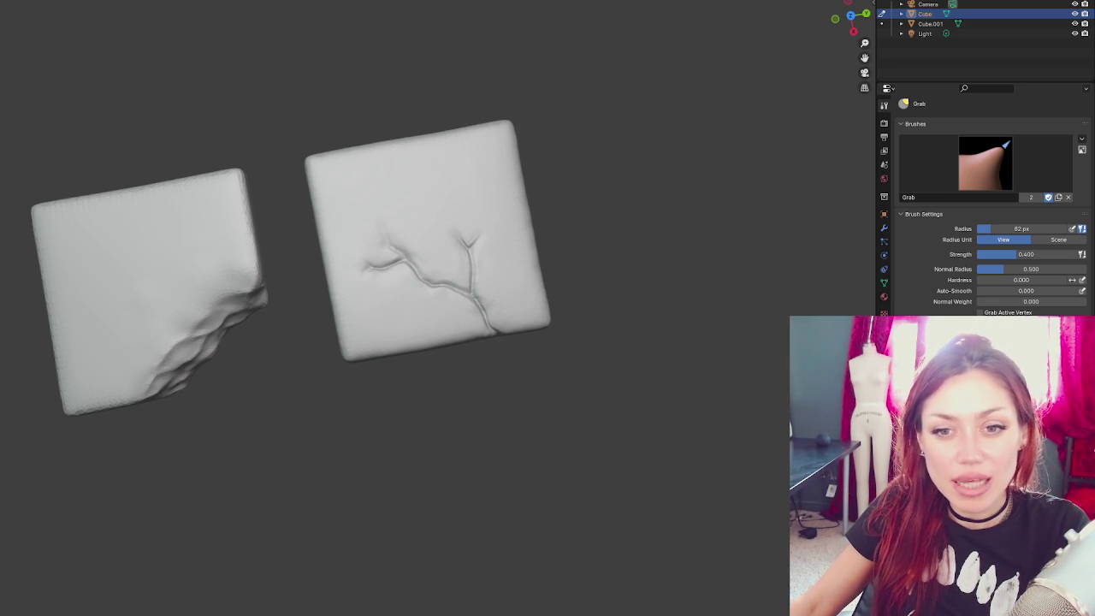
# - Select the right sculpted cushion as the sole selected object
pyautogui.click(145, 209)
pyautogui.keyDown('shift'); pyautogui.click(413, 255); pyautogui.keyUp('shift')
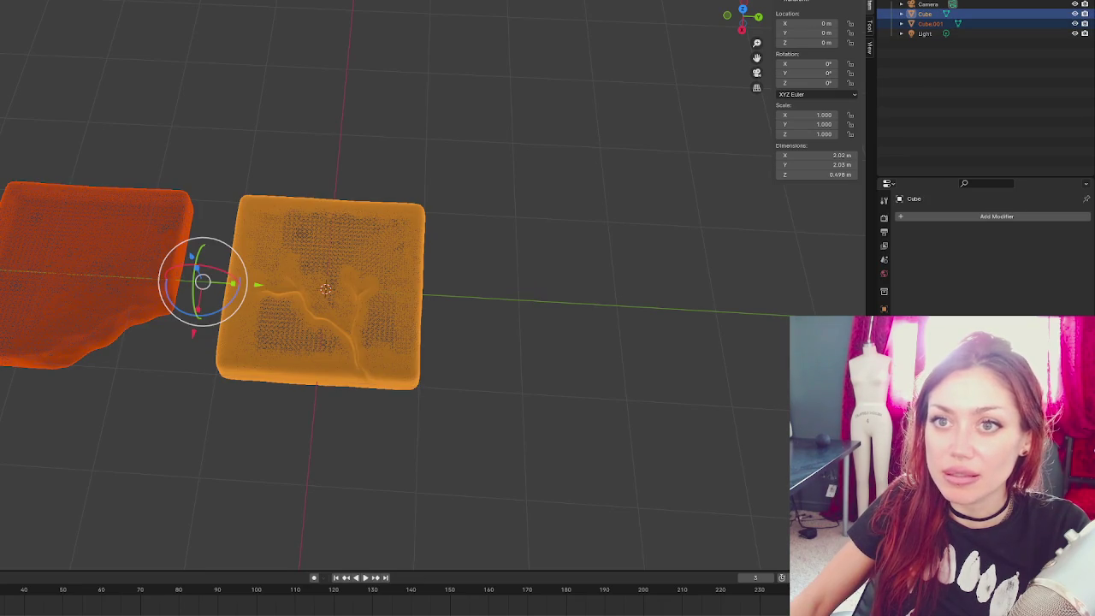
pyautogui.click(97, 48)
pyautogui.click(250, 234)
pyautogui.keyDown('shift'); pyautogui.click(137, 238); pyautogui.keyUp('shift')
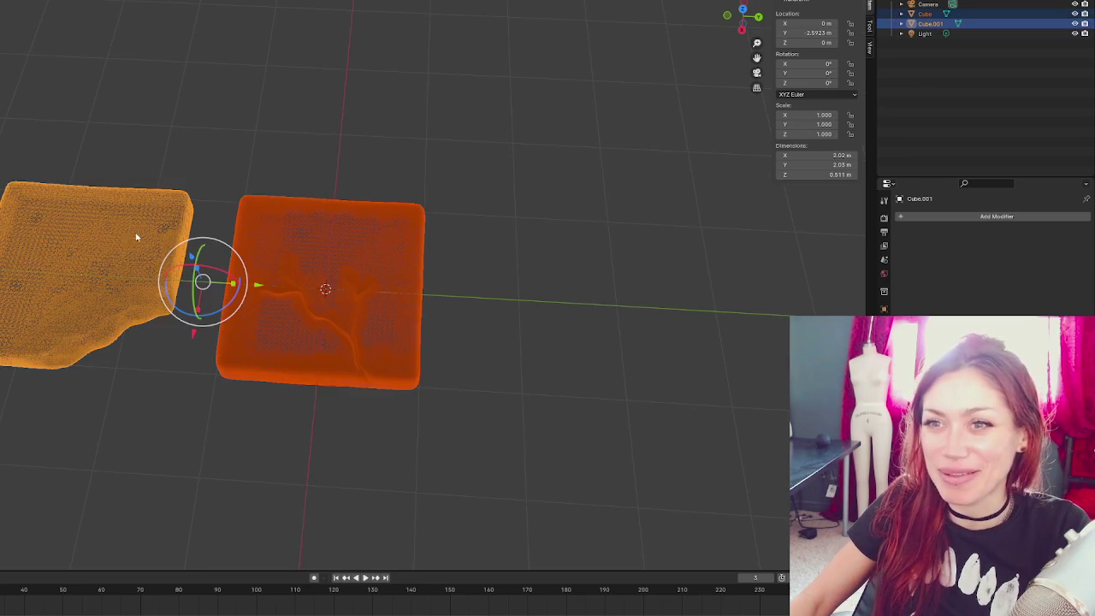
pyautogui.click(193, 72)
pyautogui.click(381, 224)
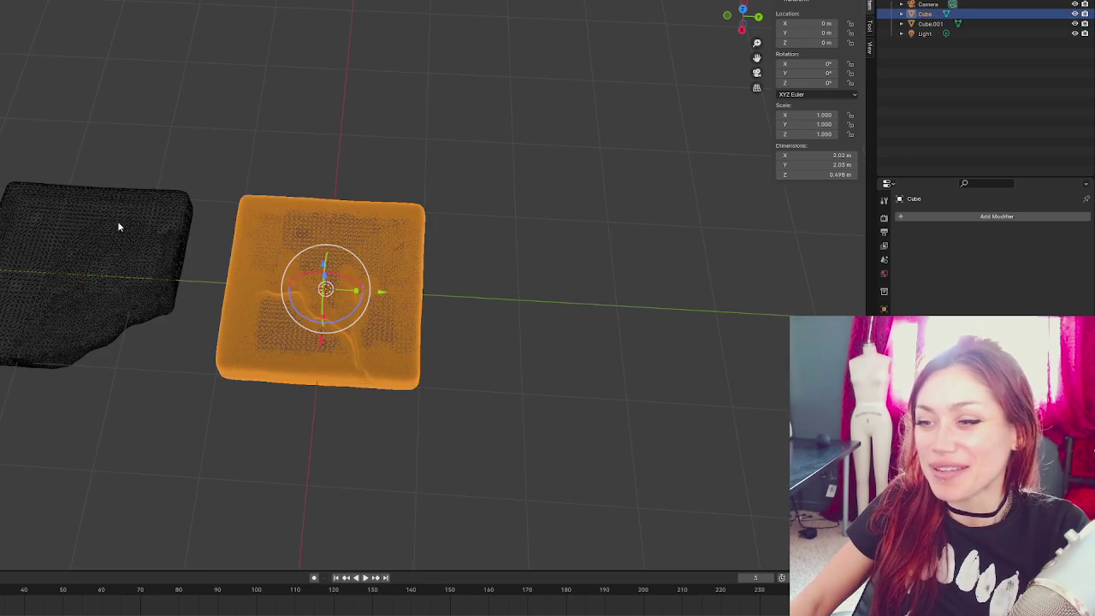
# - Open Add Modifier in Properties and browse the Generate category
pyautogui.click(931, 215)
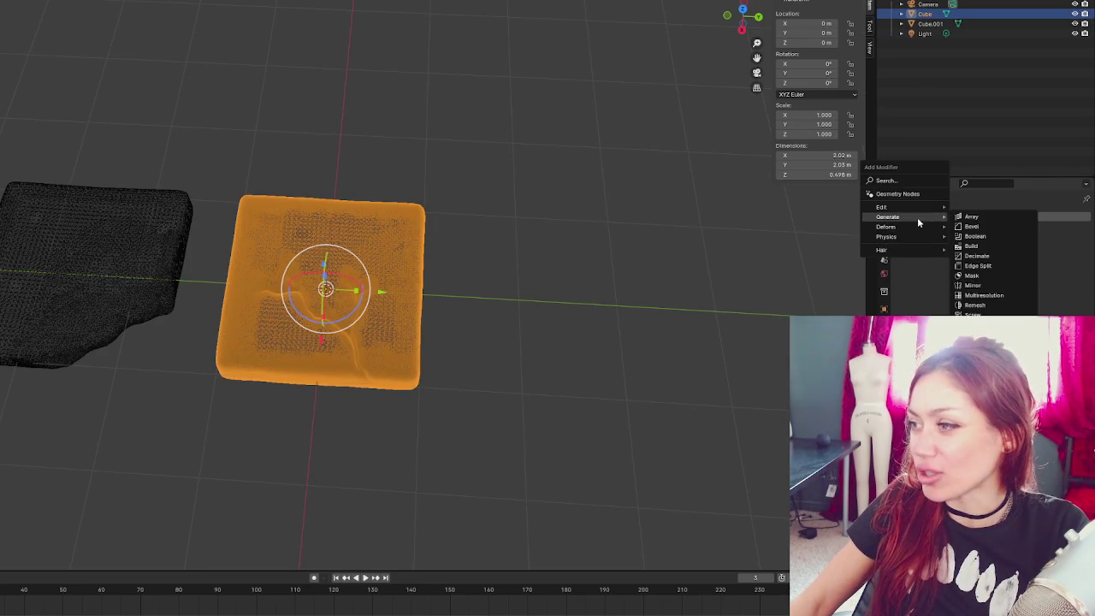
pyautogui.click(890, 216)
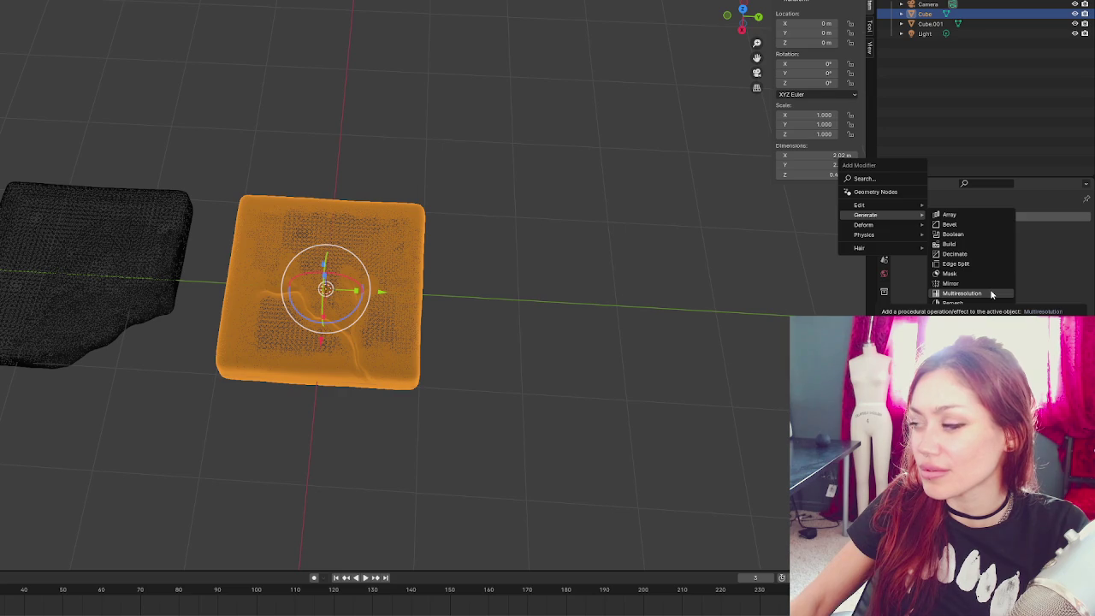
pyautogui.click(928, 217)
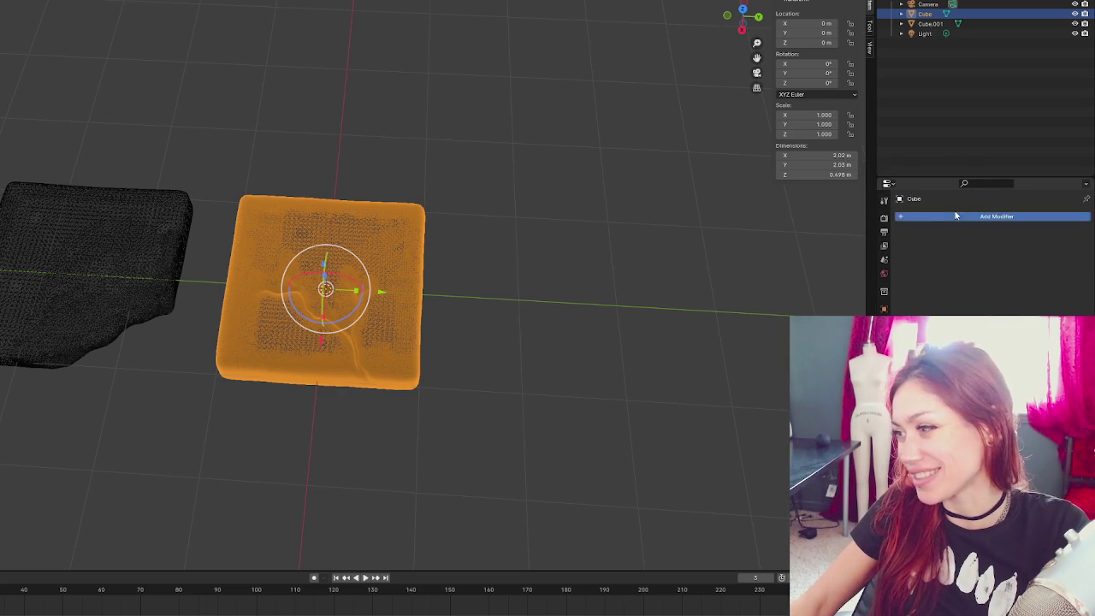
pyautogui.click(954, 215)
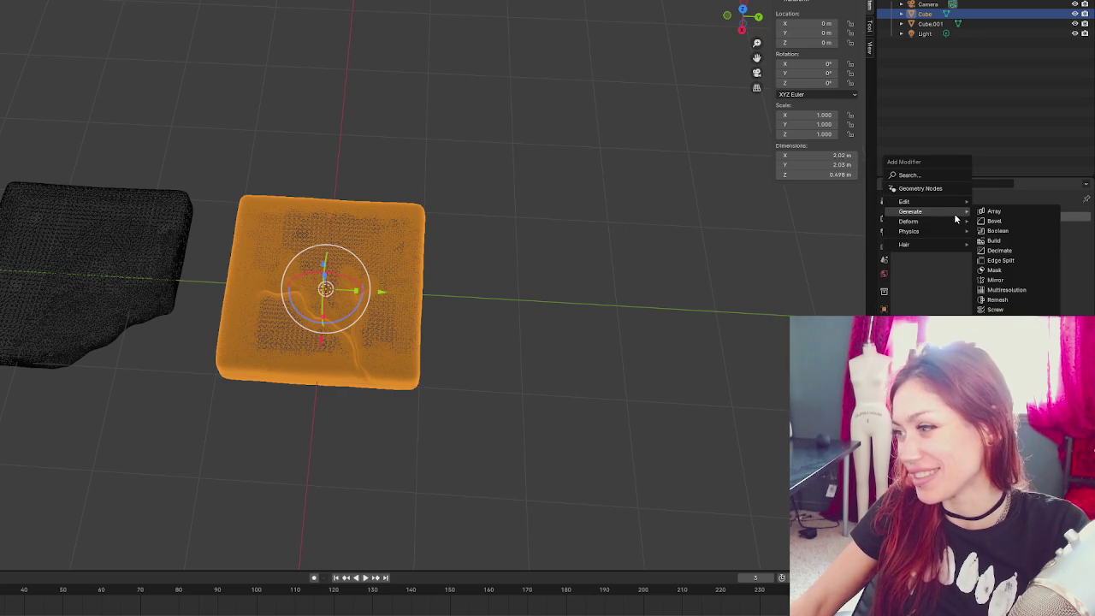
# - Add a Decimate modifier to the cushion, set Ratio to 0.5, and apply it
pyautogui.click(1027, 249)
pyautogui.click(1023, 260)
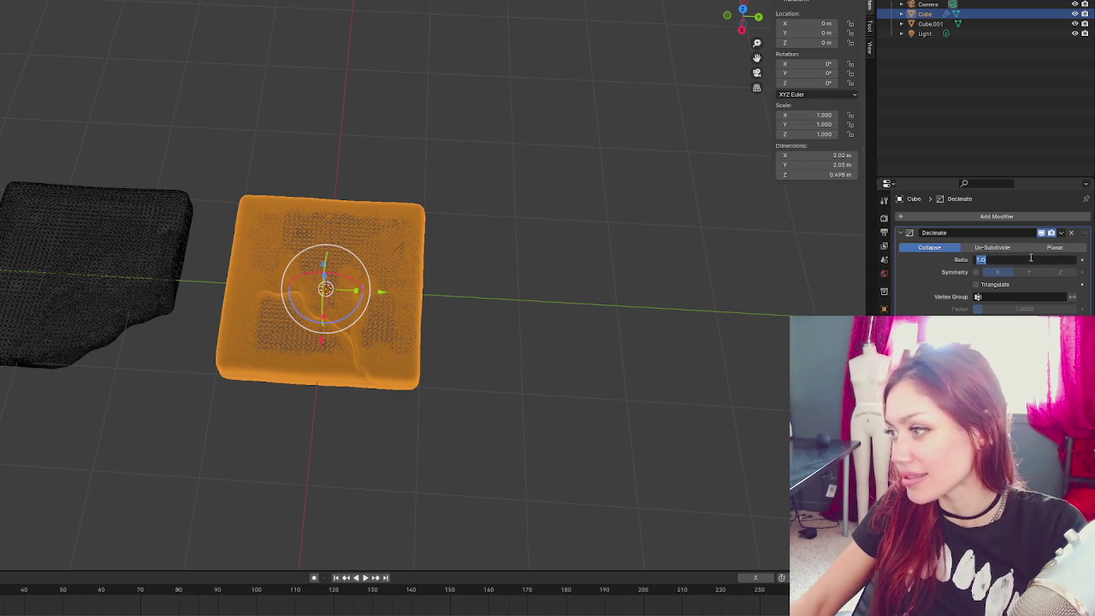
pyautogui.press('Return')
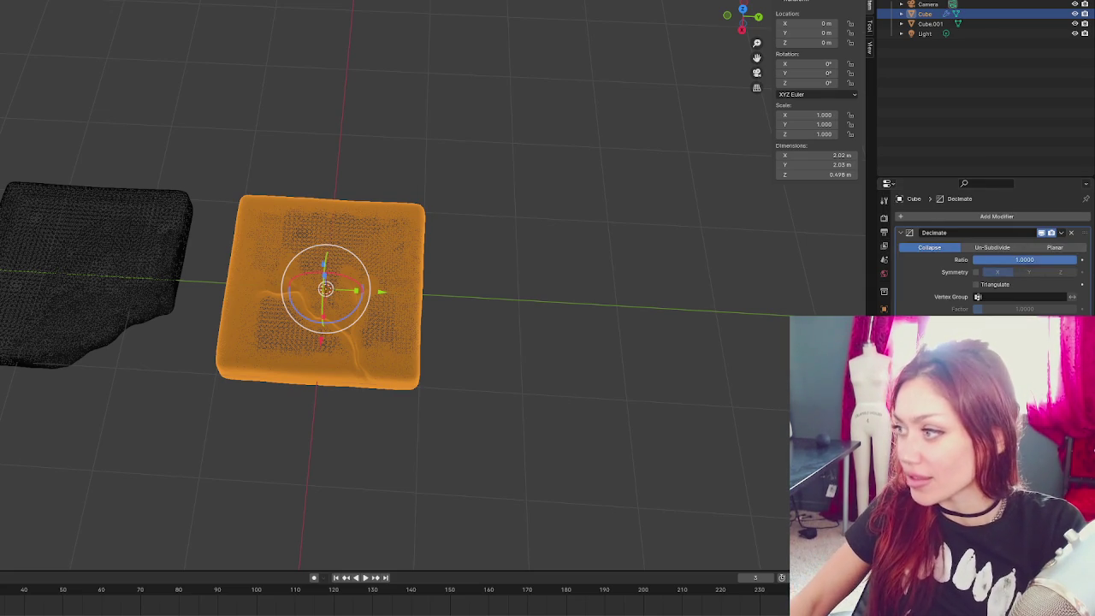
pyautogui.click(1056, 260)
pyautogui.write('0.5')
pyautogui.press('Return')
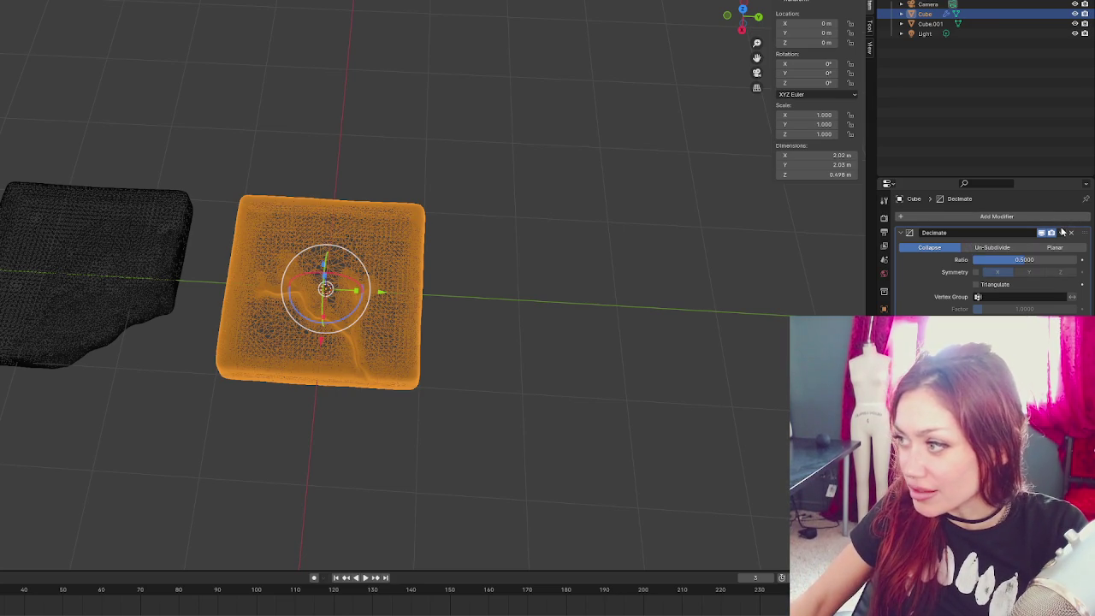
pyautogui.click(1062, 232)
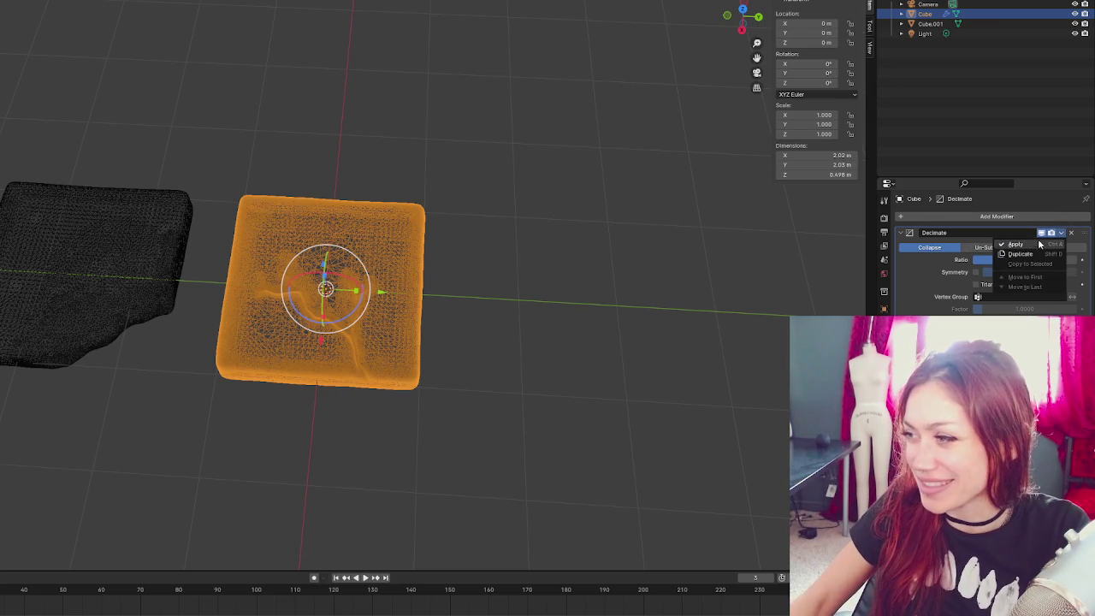
pyautogui.click(941, 249)
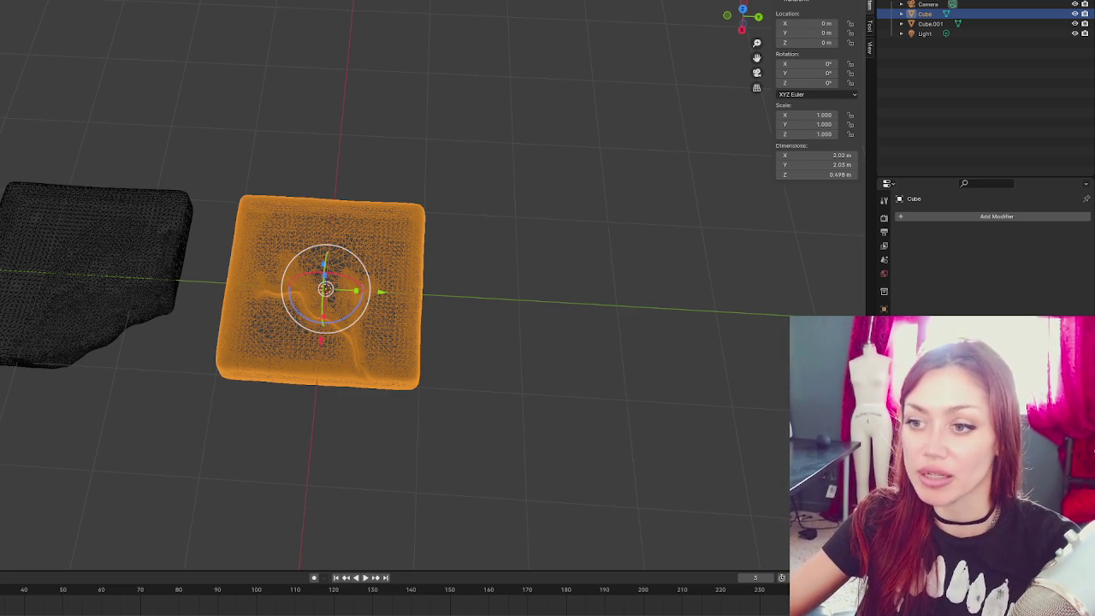
# - Select both sculpted cushions with A and open the FBX import file browser
pyautogui.click(61, 79)
pyautogui.click(230, 237)
pyautogui.click(176, 151)
pyautogui.moveTo(177, 151)
pyautogui.mouseDown(button='middle')
pyautogui.moveTo(273, 183)
pyautogui.moveTo(295, 161)
pyautogui.mouseUp(button='middle')
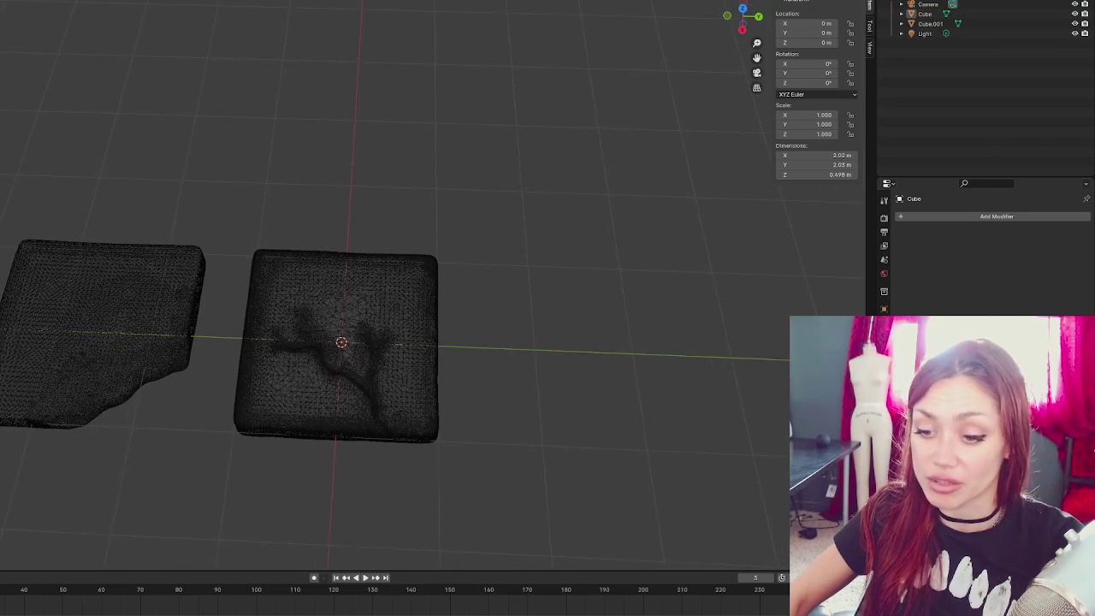
pyautogui.click(202, 290)
pyautogui.click(215, 392)
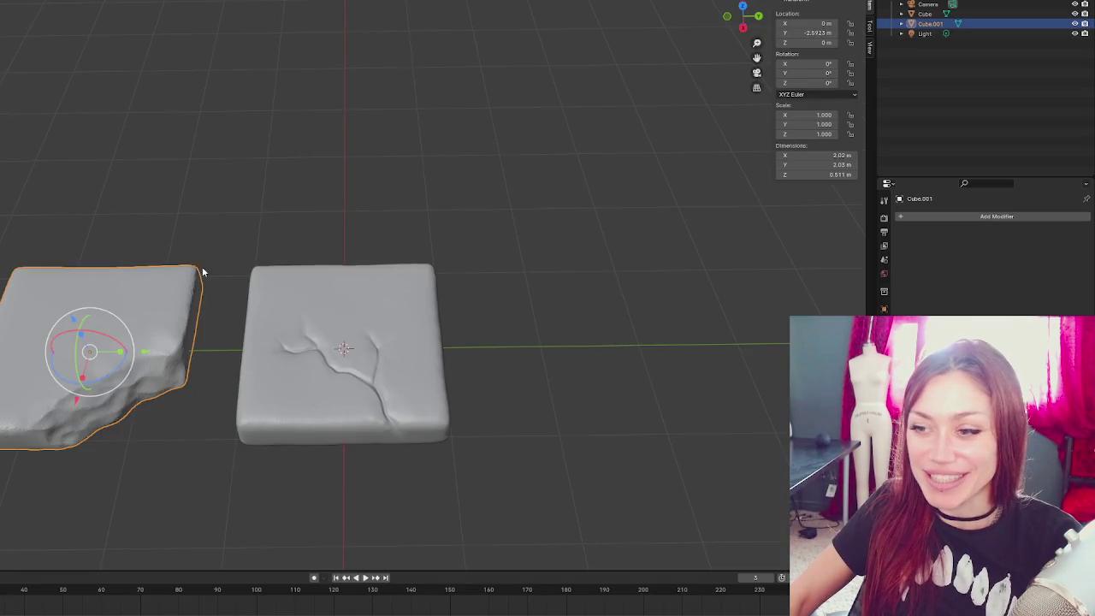
pyautogui.press('a')
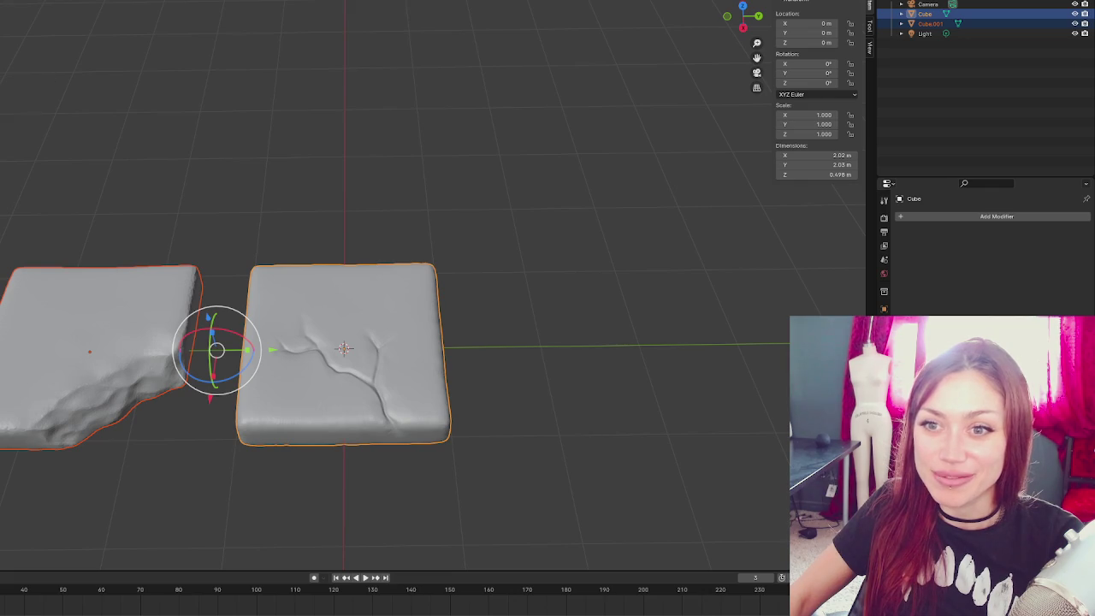
pyautogui.click(34, 207)
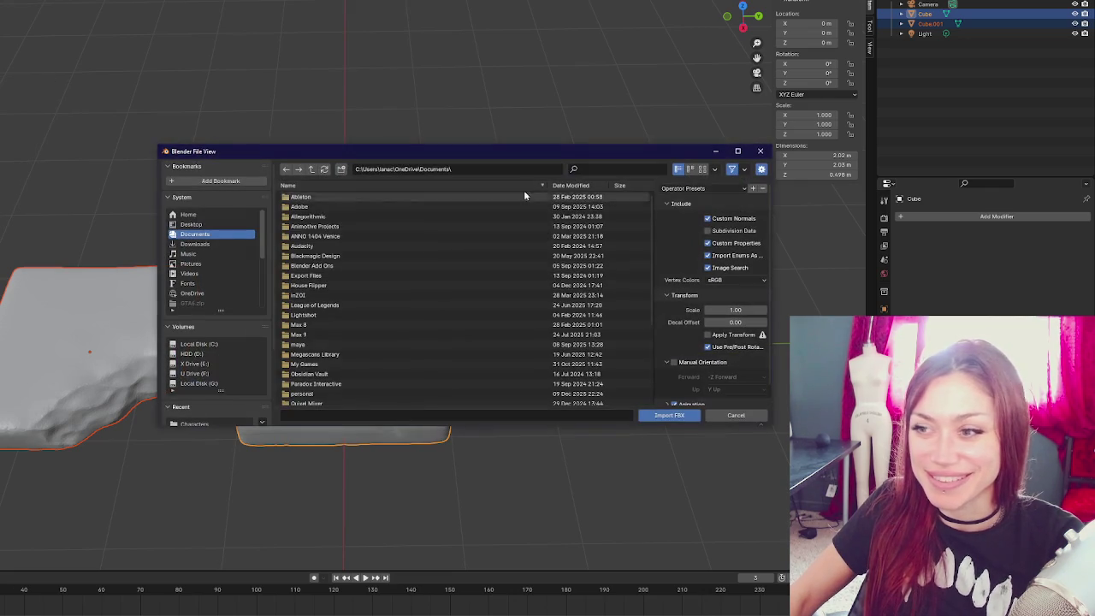
# - Cancel the FBX import browser without importing anything
pyautogui.press('Escape')
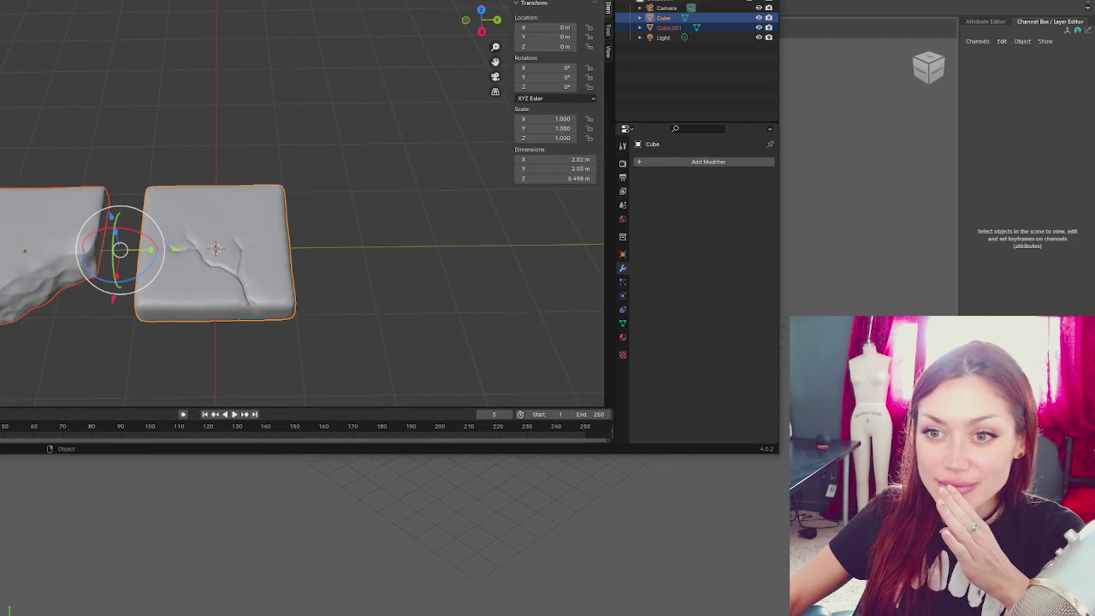
# - Open and dismiss the FBX export window, then select the Cube and orbit closer
pyautogui.click(34, 196)
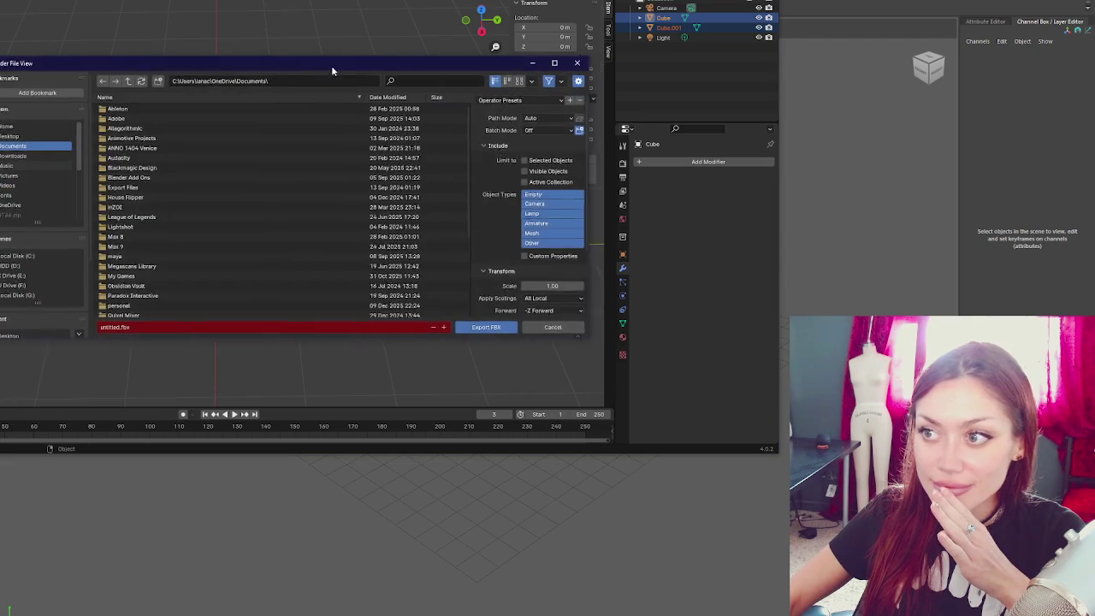
pyautogui.press('Escape')
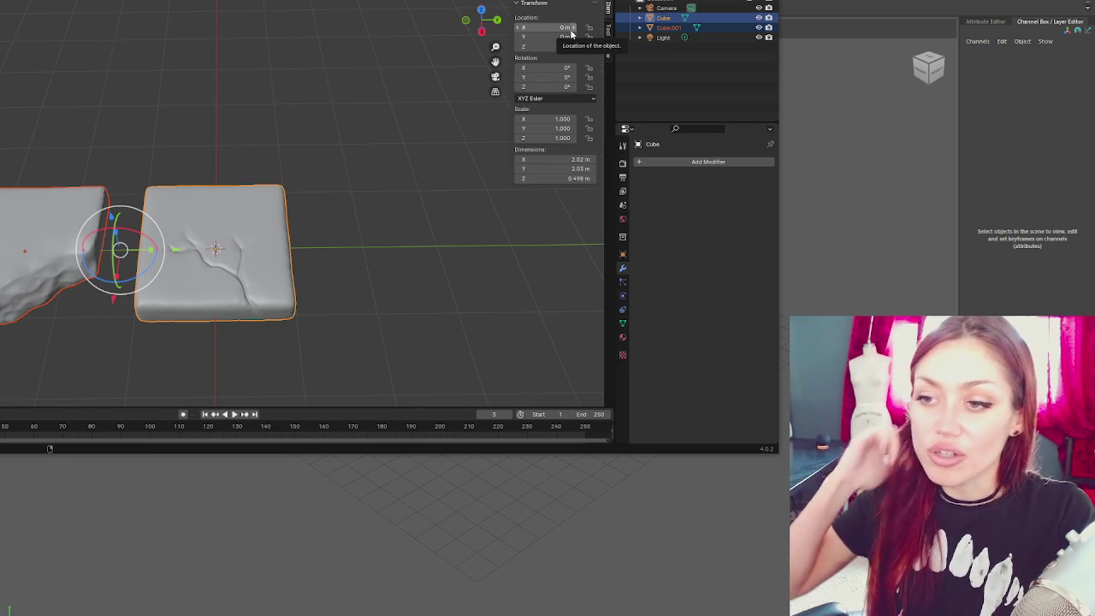
pyautogui.click(321, 120)
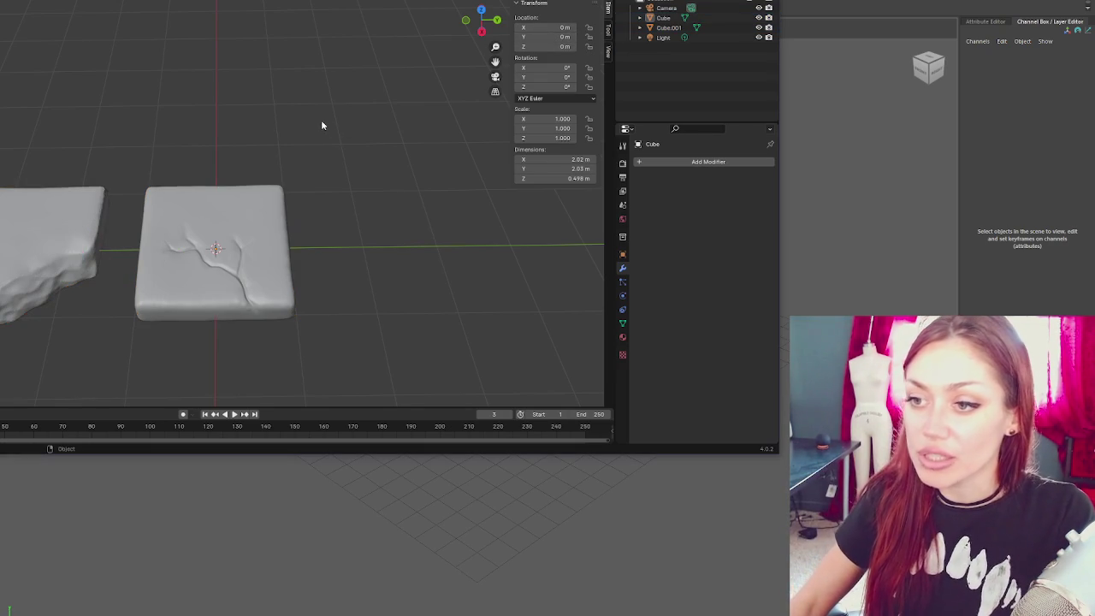
pyautogui.click(261, 239)
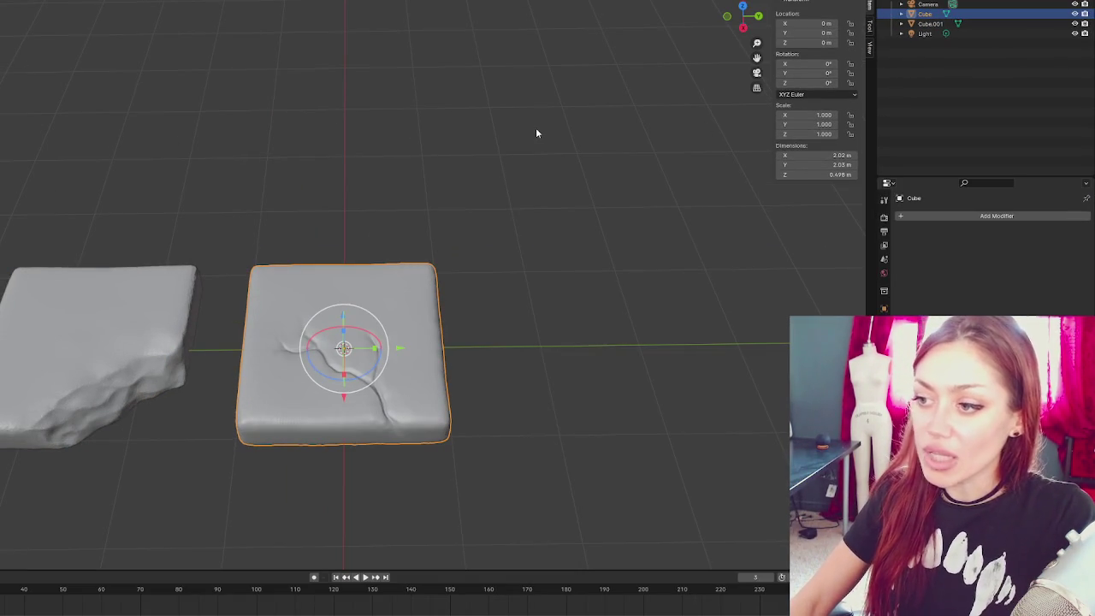
pyautogui.click(535, 128)
pyautogui.moveTo(535, 132); pyautogui.dragTo(501, 145, button='middle')
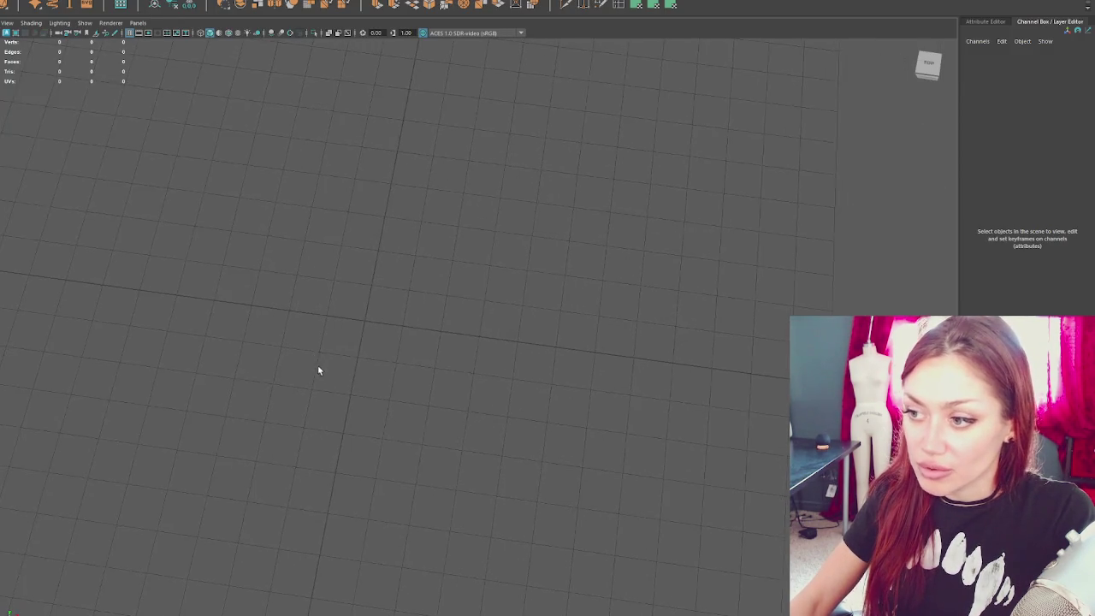
# - Group the two imported cushions with Ctrl+G and scale group1 to 0.01 on X, Y and Z
pyautogui.scroll(2, 293, 340)
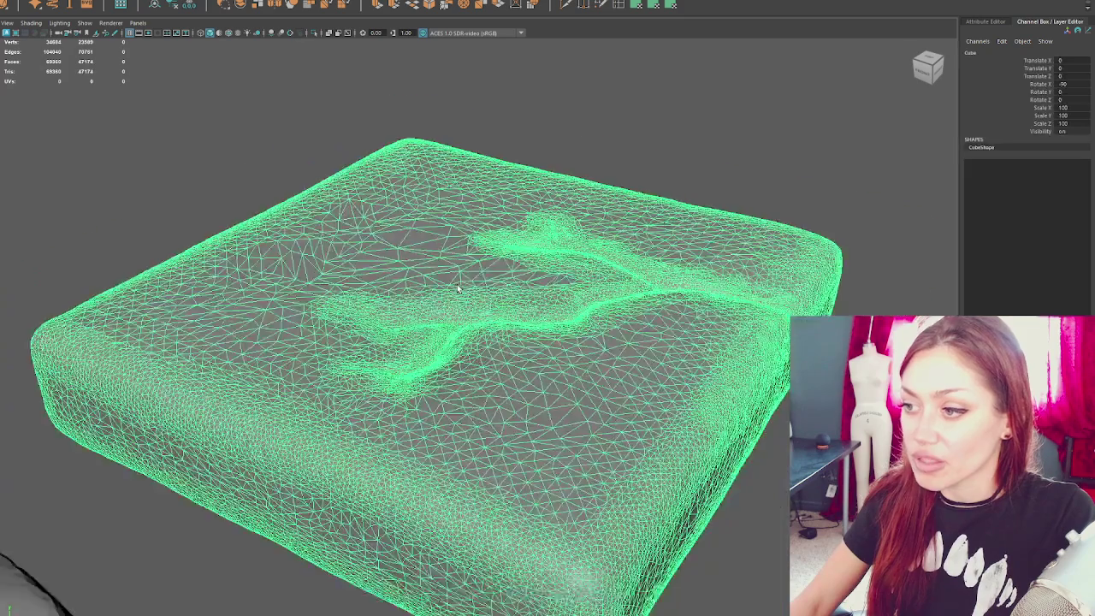
pyautogui.scroll(-5, 458, 289)
pyautogui.keyDown('alt'); pyautogui.moveTo(342, 256); pyautogui.dragTo(148, 197); pyautogui.keyUp('alt')
pyautogui.keyDown('shift'); pyautogui.click(282, 402); pyautogui.keyUp('shift')
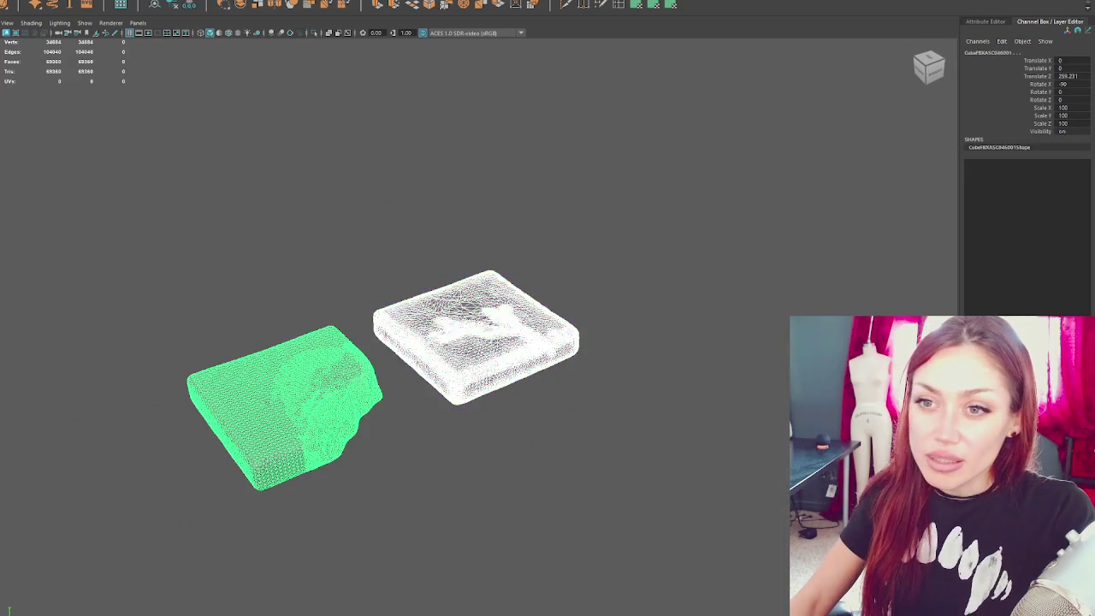
pyautogui.hotkey('ctrl', 'g')
pyautogui.press('w')
pyautogui.click(1069, 108)
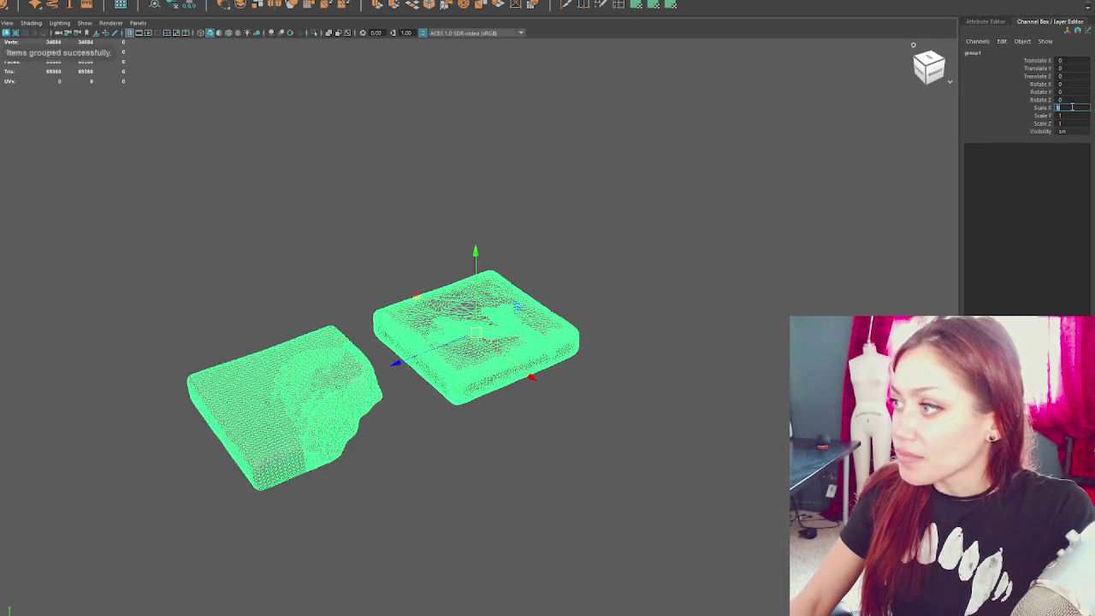
pyautogui.write('0.01')
pyautogui.press('Tab')
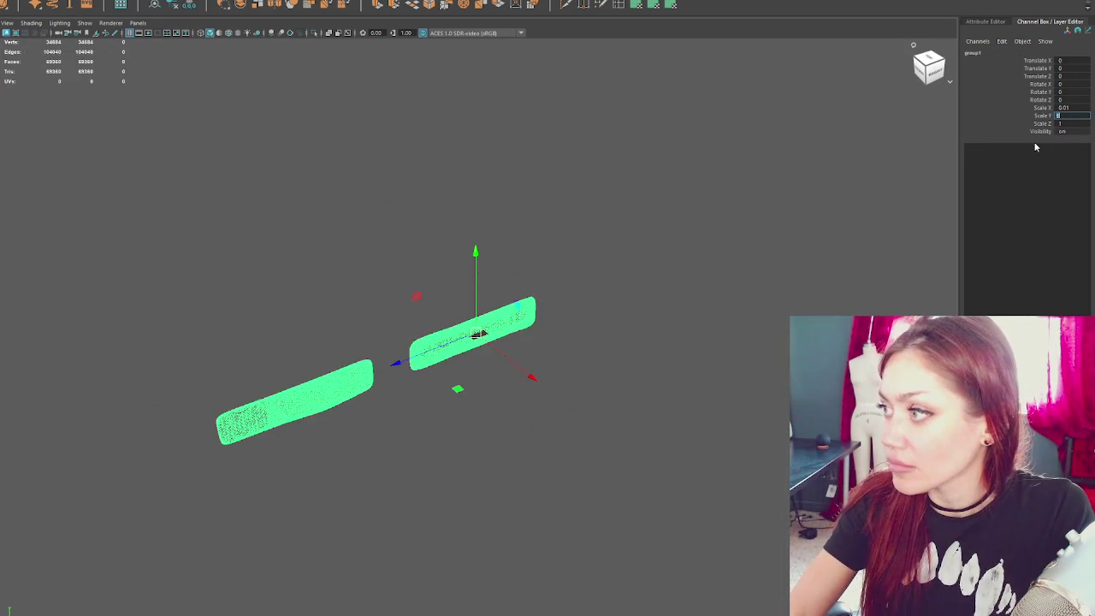
pyautogui.write('0.01')
pyautogui.press('Tab')
pyautogui.write('0.01')
pyautogui.press('Return')
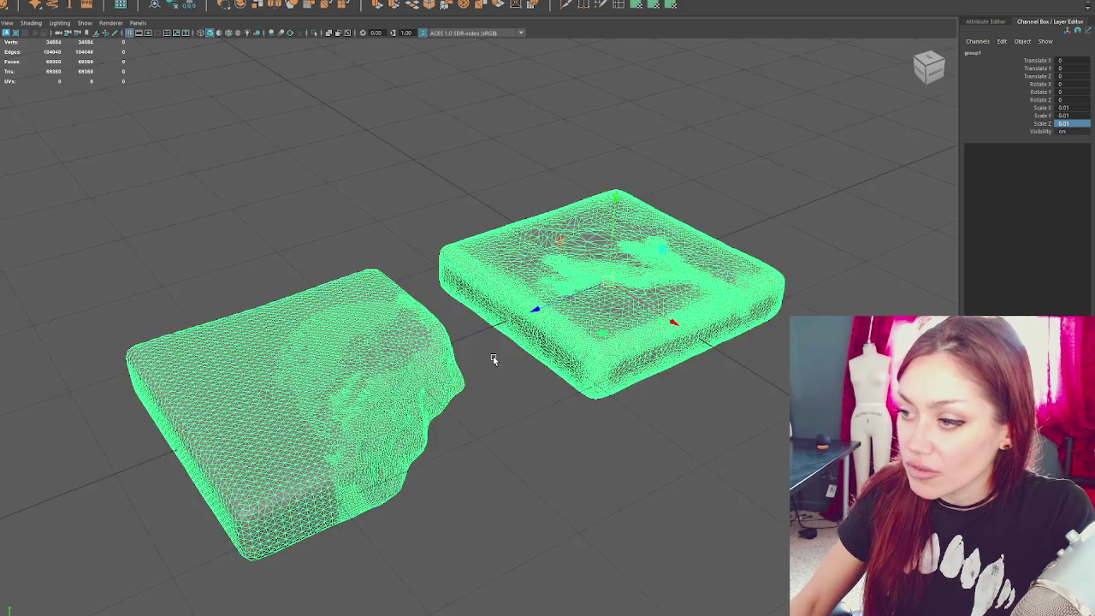
# - Scale the new cube up uniformly and frame the view on it
pyautogui.click(493, 357)
pyautogui.scroll(-3, 493, 358)
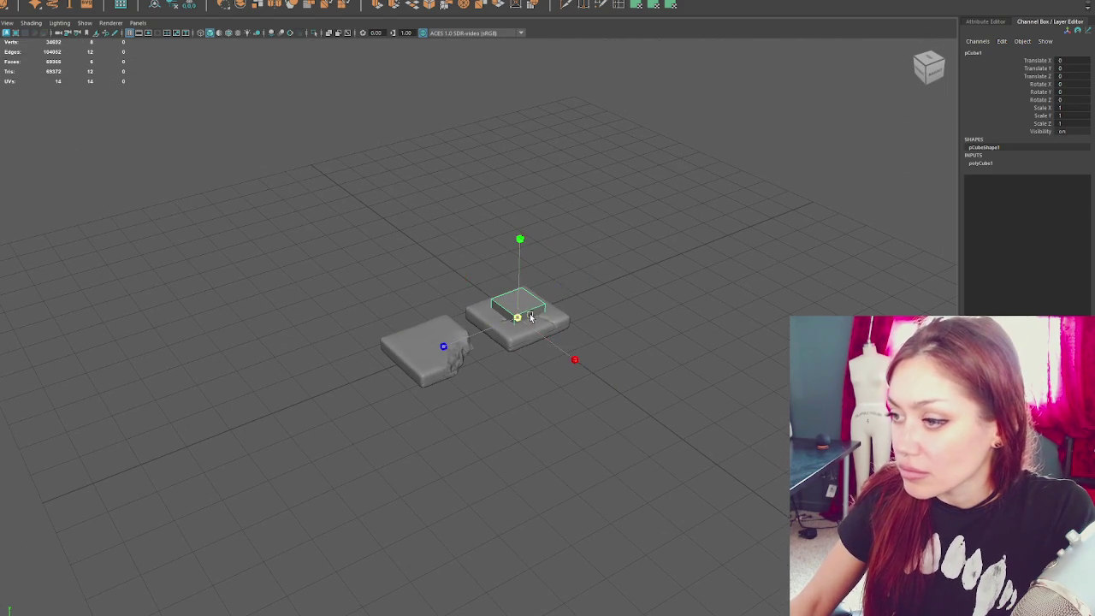
pyautogui.moveTo(518, 318)
pyautogui.mouseDown()
pyautogui.moveTo(545, 313)
pyautogui.moveTo(572, 275)
pyautogui.mouseUp()
pyautogui.press('f')
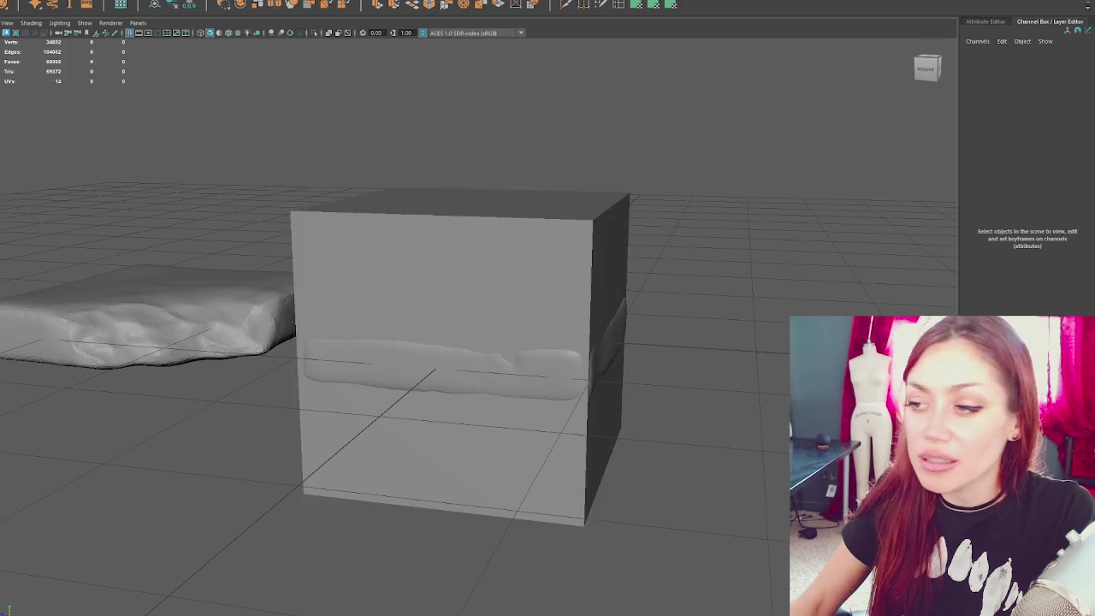
# - Duplicate the cube with Ctrl+D and position the slab over the damaged cushion
pyautogui.moveTo(660, 286)
pyautogui.keyDown('alt'); pyautogui.mouseDown()
pyautogui.moveTo(485, 277)
pyautogui.moveTo(485, 316)
pyautogui.moveTo(535, 362)
pyautogui.moveTo(586, 340)
pyautogui.moveTo(567, 330)
pyautogui.mouseUp(); pyautogui.keyUp('alt')
pyautogui.hotkey('ctrl', 'd')
pyautogui.press('w')
pyautogui.moveTo(385, 333); pyautogui.dragTo(26, 338)
pyautogui.moveTo(123, 337)
pyautogui.keyDown('alt'); pyautogui.mouseDown()
pyautogui.moveTo(430, 330)
pyautogui.moveTo(667, 362)
pyautogui.moveTo(503, 394)
pyautogui.mouseUp(); pyautogui.keyUp('alt')
pyautogui.keyDown('shift'); pyautogui.click(412, 393); pyautogui.keyUp('shift')
pyautogui.moveTo(422, 353)
pyautogui.keyDown('alt'); pyautogui.mouseDown()
pyautogui.moveTo(474, 293)
pyautogui.moveTo(481, 318)
pyautogui.moveTo(466, 307)
pyautogui.mouseUp(); pyautogui.keyUp('alt')
pyautogui.click(467, 363)
pyautogui.click(431, 261)
pyautogui.click(318, 386)
pyautogui.moveTo(317, 386)
pyautogui.keyDown('alt'); pyautogui.mouseDown()
pyautogui.moveTo(573, 296)
pyautogui.moveTo(560, 336)
pyautogui.moveTo(566, 325)
pyautogui.mouseUp(); pyautogui.keyUp('alt')
# - Insert edge loops across the slab with Insert Edge Loop
pyautogui.click(600, 4)
pyautogui.click(451, 289)
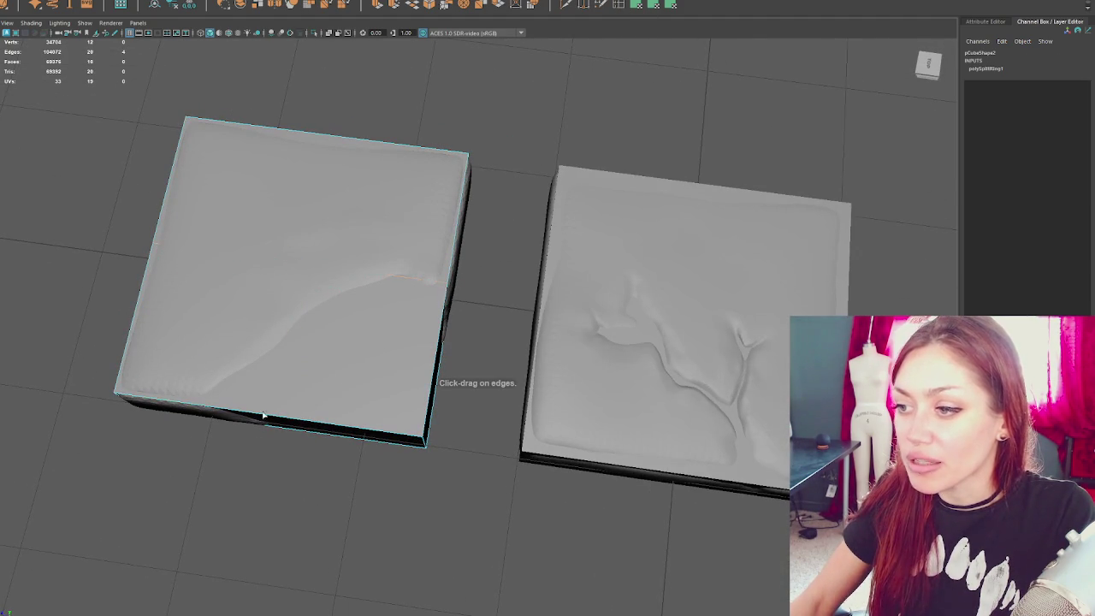
pyautogui.click(204, 409)
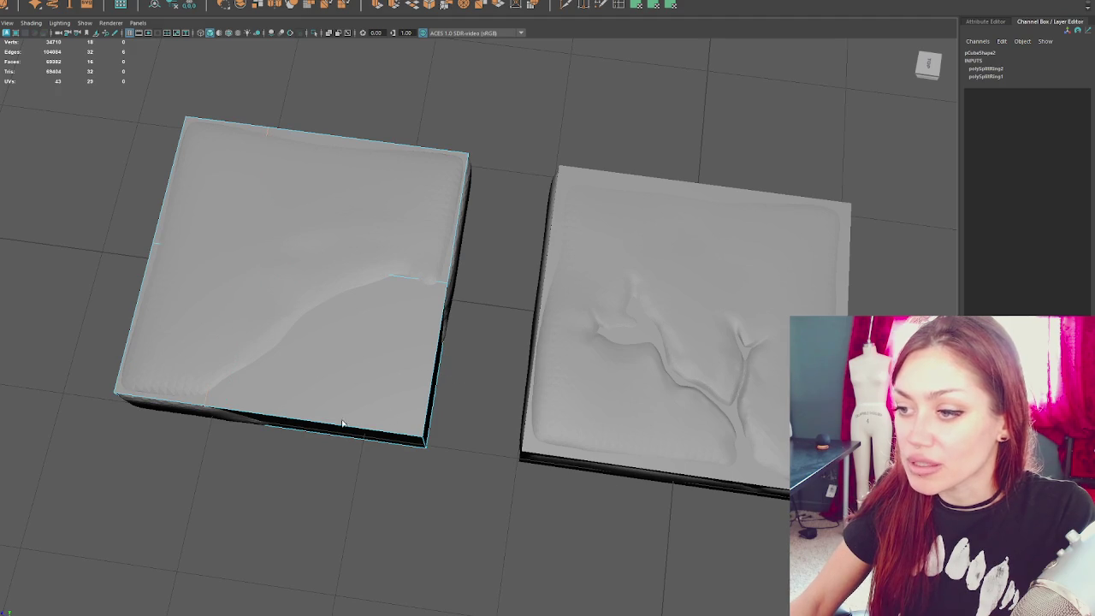
pyautogui.keyDown('alt'); pyautogui.moveTo(349, 425); pyautogui.dragTo(497, 369, button='middle'); pyautogui.keyUp('alt')
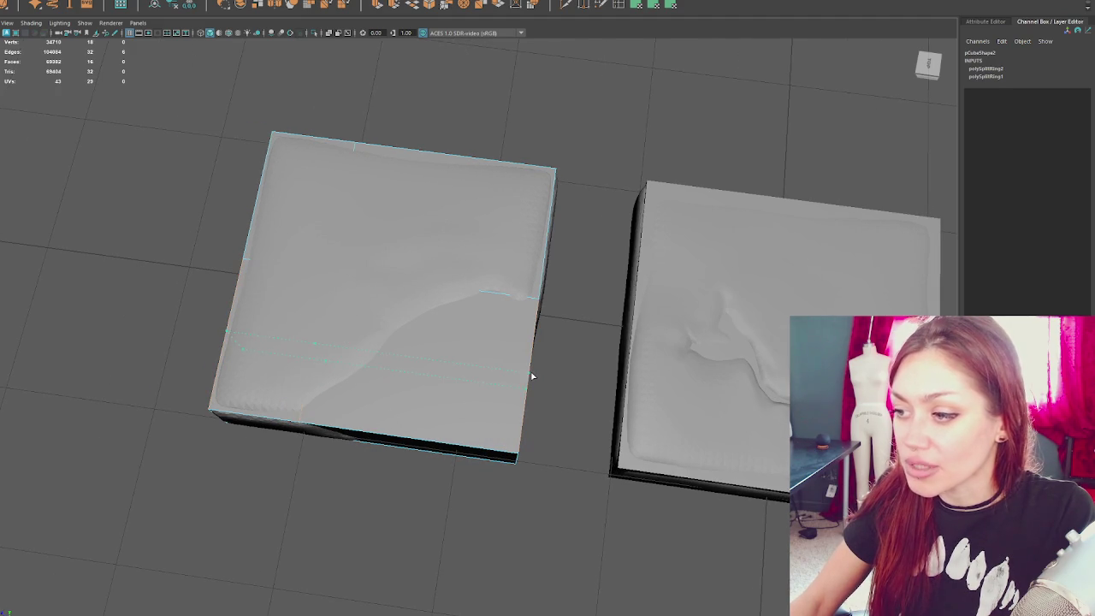
pyautogui.click(531, 377)
# - Box-select the slab's damaged-corner faces and delete them
pyautogui.scroll(-2, 588, 151)
pyautogui.moveTo(587, 176); pyautogui.dragTo(586, 129, button='right')
pyautogui.moveTo(548, 333); pyautogui.dragTo(509, 461)
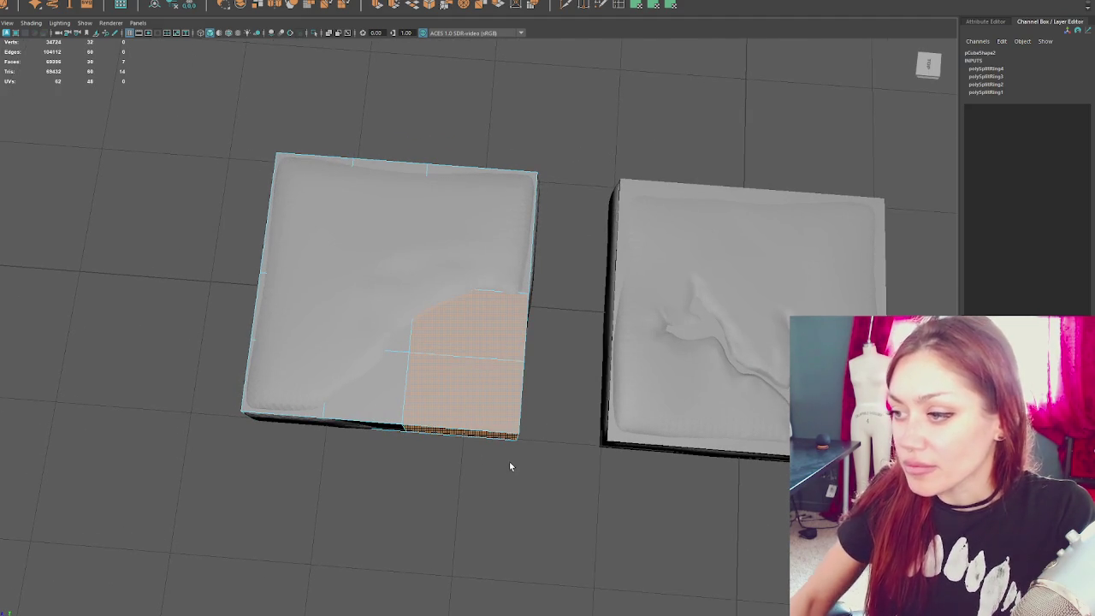
pyautogui.press('Delete')
# - Cap the corner notch with Fill Hole, go wireframe, and Multi-Cut a diagonal edge
pyautogui.doubleClick(471, 424)
pyautogui.keyDown('shift'); pyautogui.moveTo(471, 423); pyautogui.dragTo(401, 332, button='right'); pyautogui.keyUp('shift')
pyautogui.press('4')
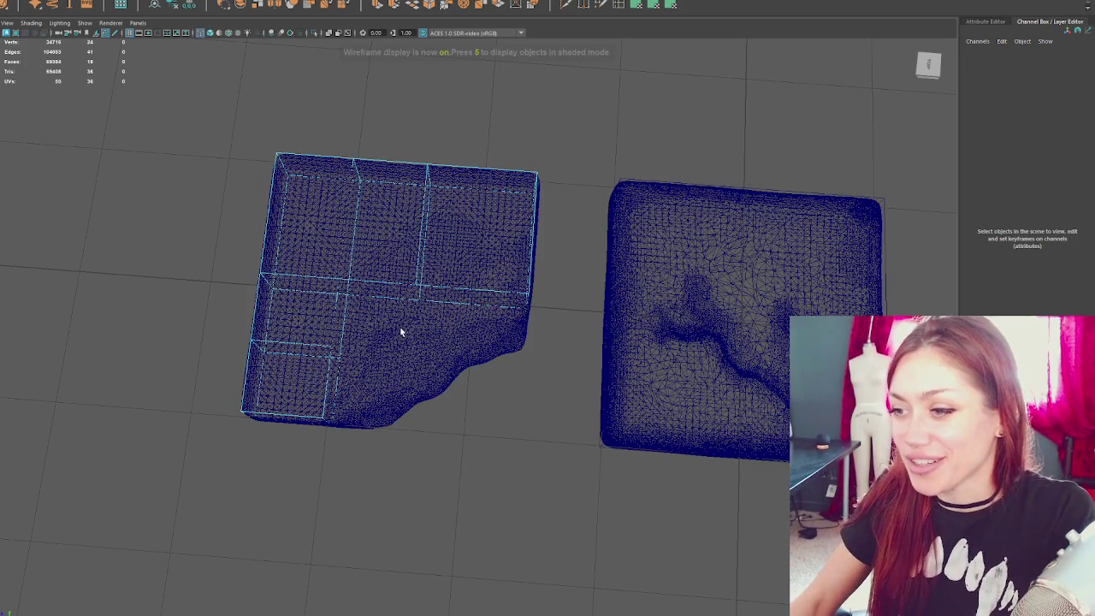
pyautogui.moveTo(572, 147); pyautogui.dragTo(547, 257, button='right')
pyautogui.click(414, 320)
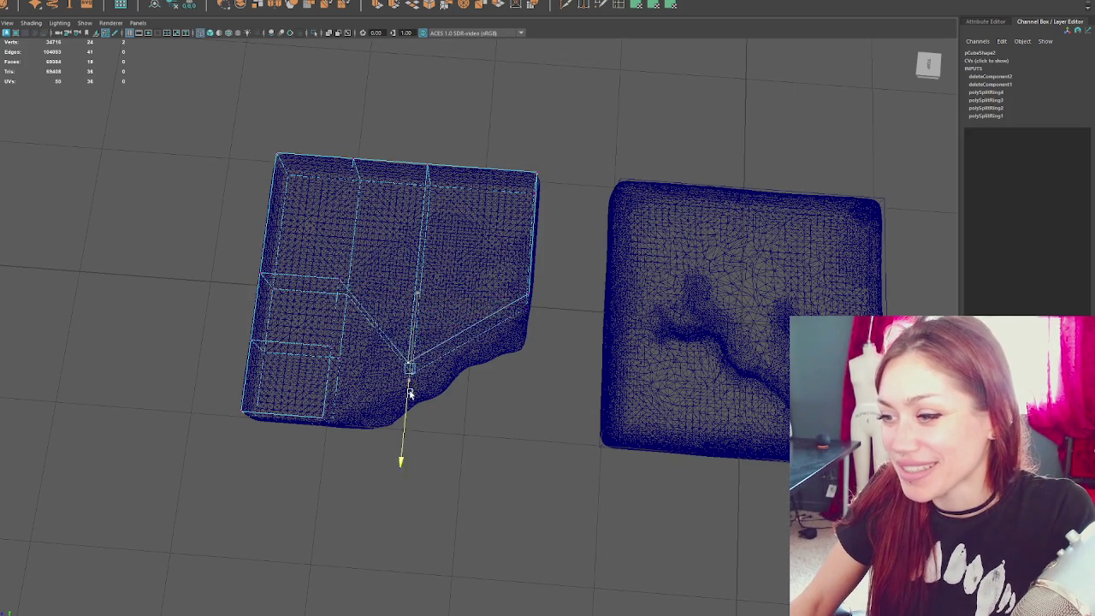
# - Move the new corner vertices so they follow the cushion's torn edge
pyautogui.moveTo(384, 308); pyautogui.dragTo(421, 316)
pyautogui.moveTo(381, 268)
pyautogui.mouseDown()
pyautogui.moveTo(313, 288)
pyautogui.moveTo(373, 363)
pyautogui.mouseUp()
pyautogui.moveTo(285, 317)
pyautogui.mouseDown()
pyautogui.moveTo(339, 386)
pyautogui.moveTo(320, 387)
pyautogui.mouseUp()
pyautogui.moveTo(308, 335); pyautogui.dragTo(351, 407)
pyautogui.press('5')
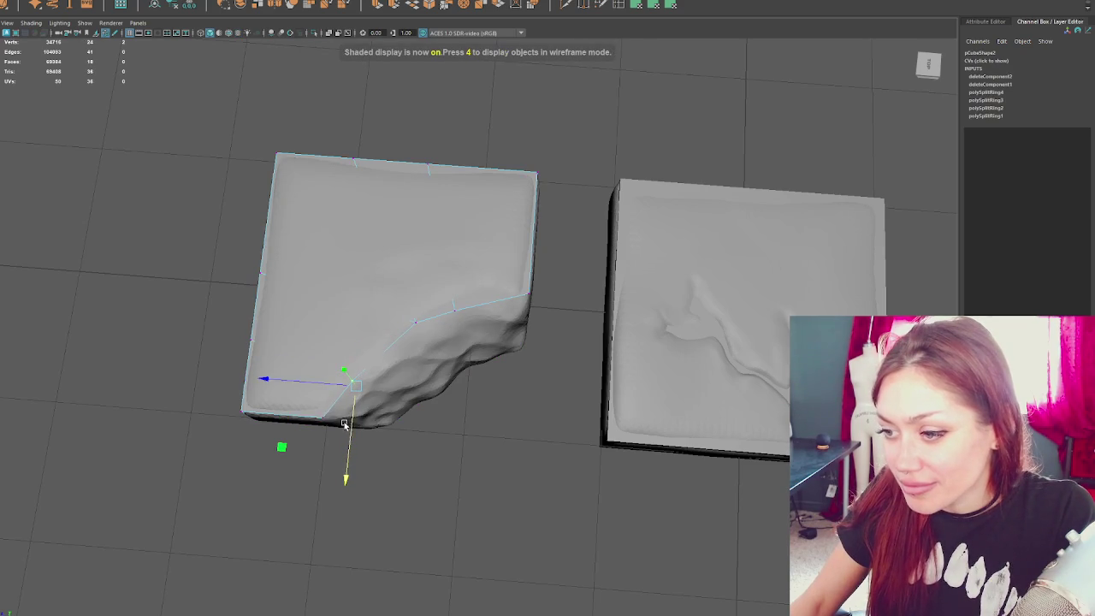
pyautogui.moveTo(348, 425); pyautogui.dragTo(277, 429)
pyautogui.moveTo(390, 383); pyautogui.dragTo(347, 432)
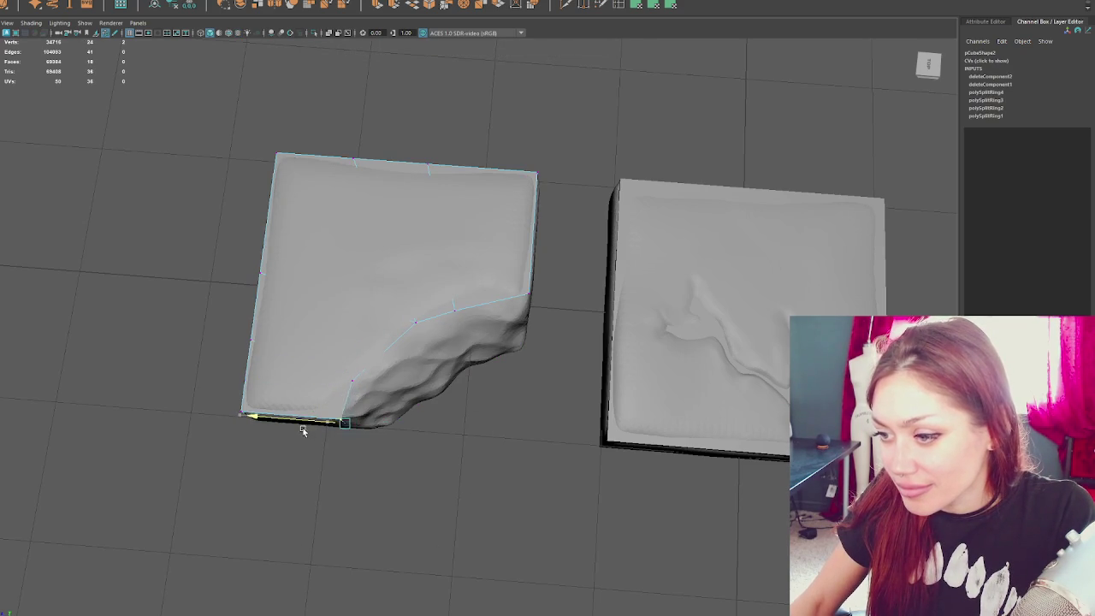
pyautogui.moveTo(413, 419)
pyautogui.mouseDown()
pyautogui.moveTo(329, 471)
pyautogui.moveTo(319, 439)
pyautogui.mouseUp()
pyautogui.moveTo(318, 440)
pyautogui.mouseDown(button='middle')
pyautogui.moveTo(348, 460)
pyautogui.moveTo(333, 431)
pyautogui.mouseUp(button='middle')
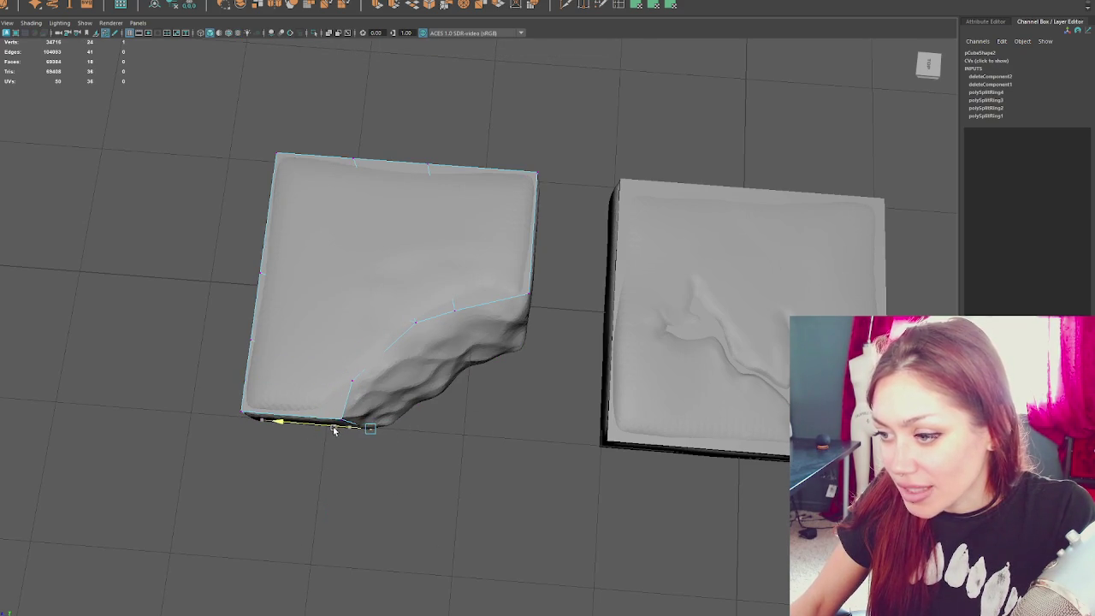
# - Orbit to a tilted wireframe view and switch the slab to vertex selection
pyautogui.press('F8')
pyautogui.keyDown('alt'); pyautogui.moveTo(335, 430); pyautogui.dragTo(398, 427); pyautogui.keyUp('alt')
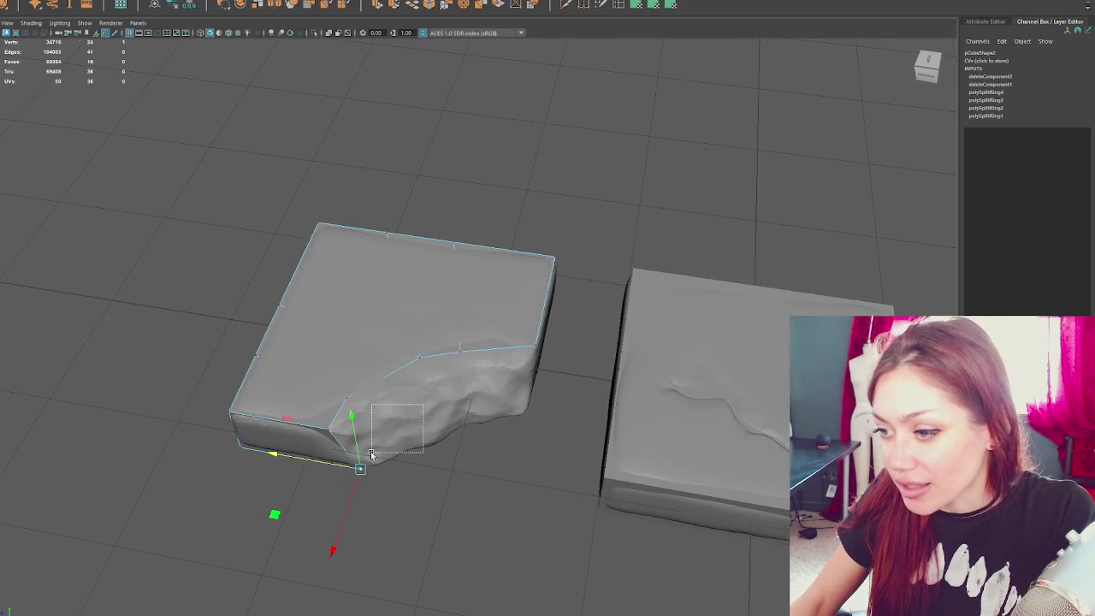
pyautogui.press('4')
pyautogui.click(447, 242)
pyautogui.moveTo(506, 196); pyautogui.dragTo(419, 407, button='right')
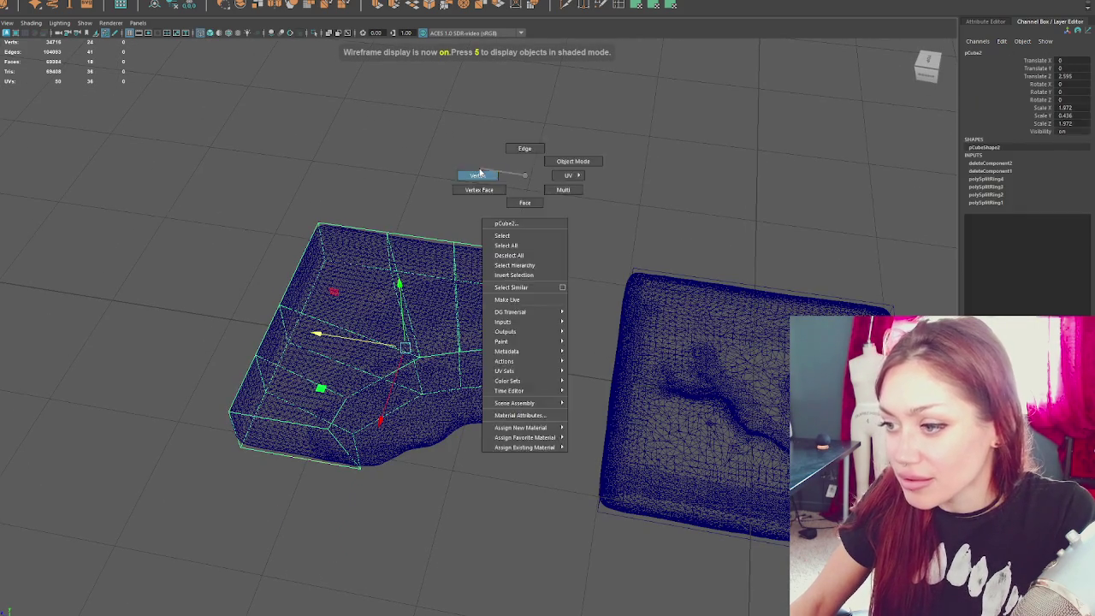
# - Turn off the cage's smooth preview and move a right-side vertex onto the cushion corner
pyautogui.press('5')
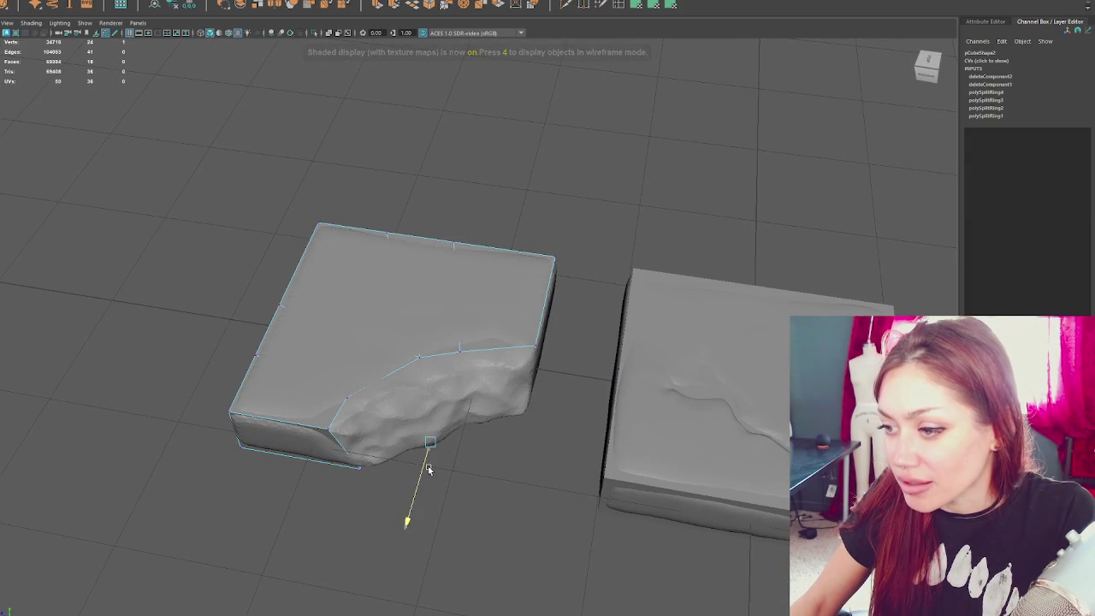
pyautogui.press('4')
pyautogui.press('1')
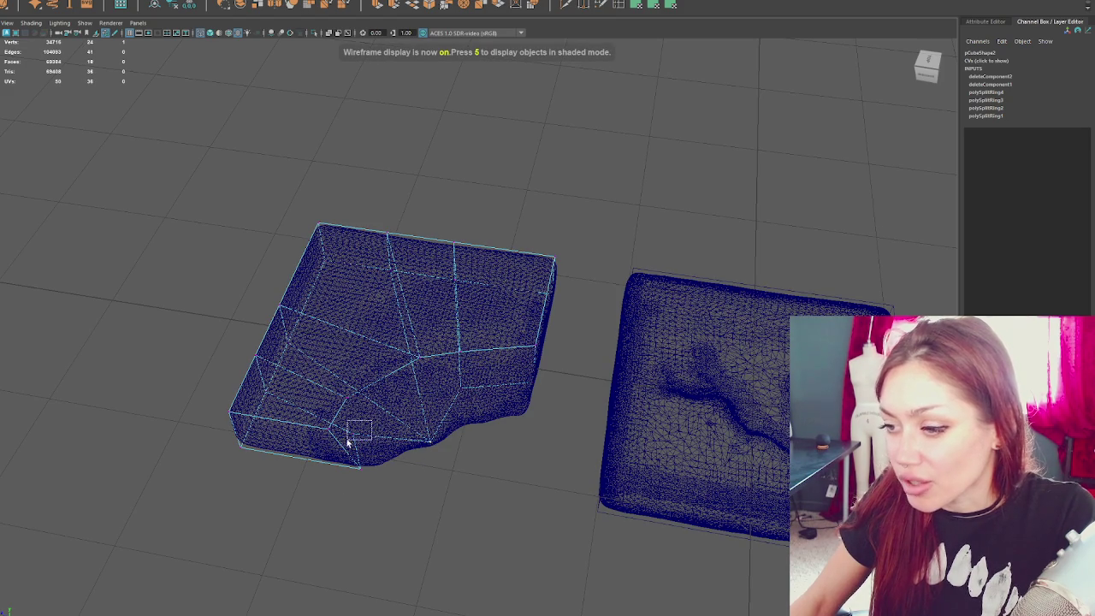
pyautogui.click(382, 444)
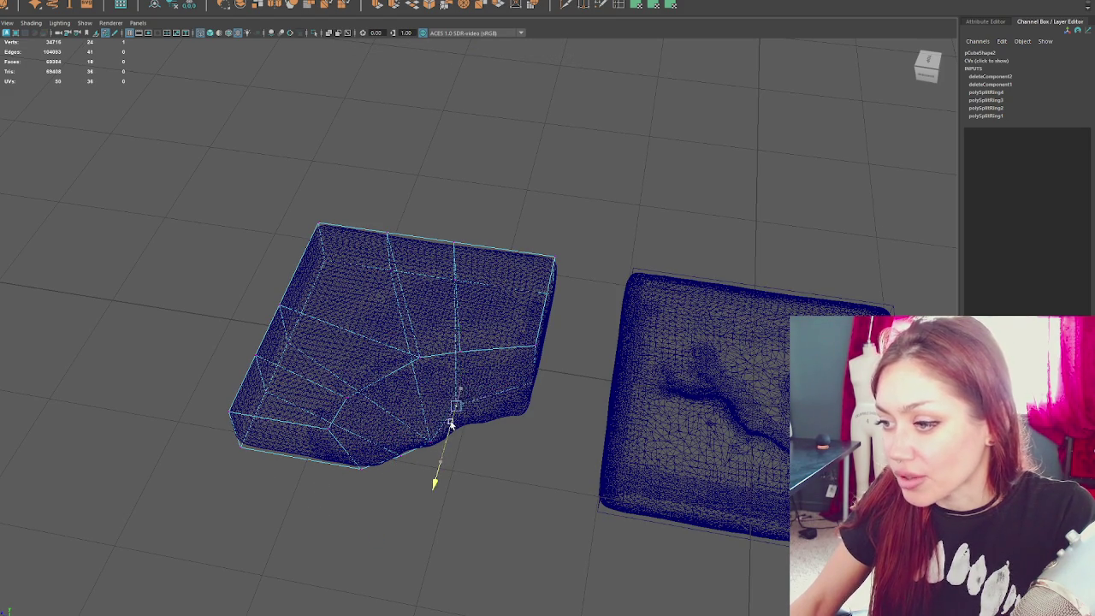
pyautogui.click(476, 419)
pyautogui.moveTo(435, 414); pyautogui.dragTo(484, 407)
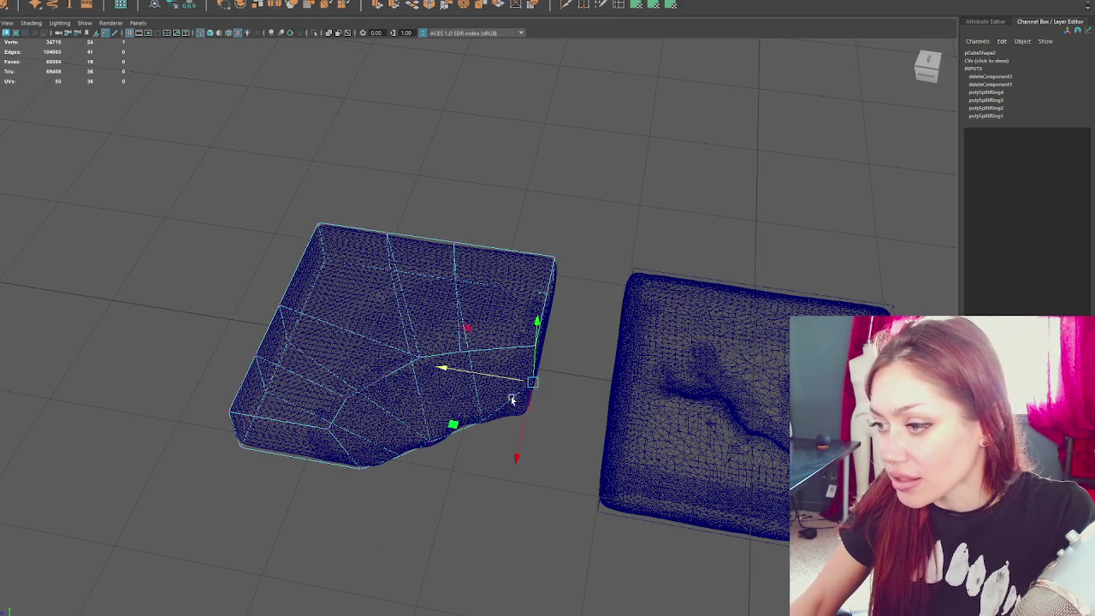
# - Raise the corner vertex and fit the torn-corner vertices down onto the cushion's broken side
pyautogui.press('6')
pyautogui.moveTo(508, 441)
pyautogui.mouseDown()
pyautogui.moveTo(514, 391)
pyautogui.moveTo(475, 329)
pyautogui.moveTo(462, 357)
pyautogui.moveTo(432, 342)
pyautogui.mouseUp()
pyautogui.click(438, 325)
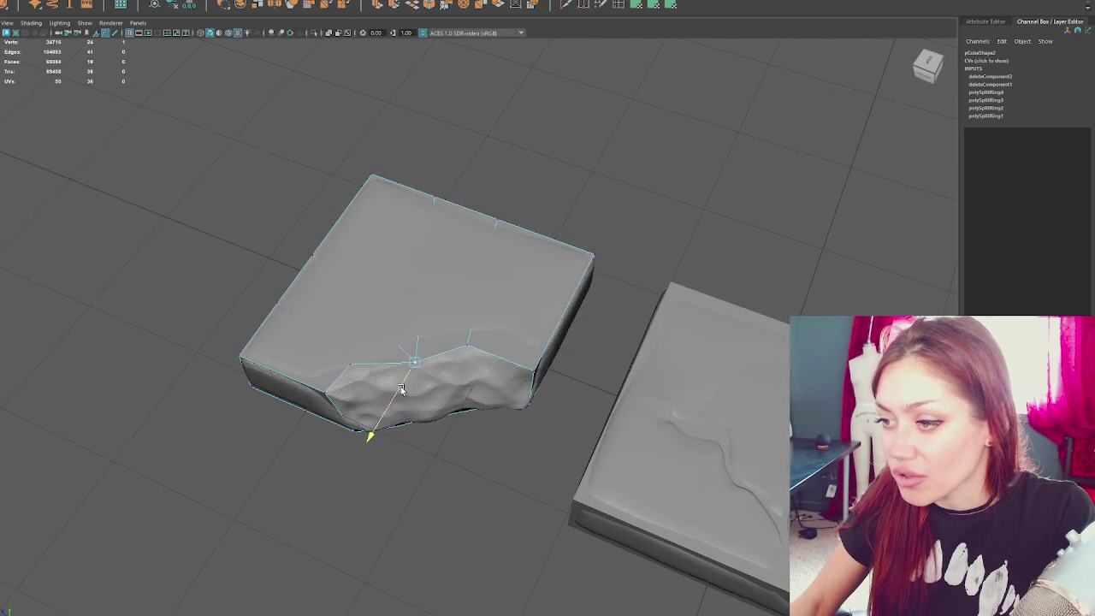
pyautogui.moveTo(328, 358)
pyautogui.mouseDown()
pyautogui.moveTo(362, 387)
pyautogui.moveTo(414, 380)
pyautogui.mouseUp()
pyautogui.click(313, 398)
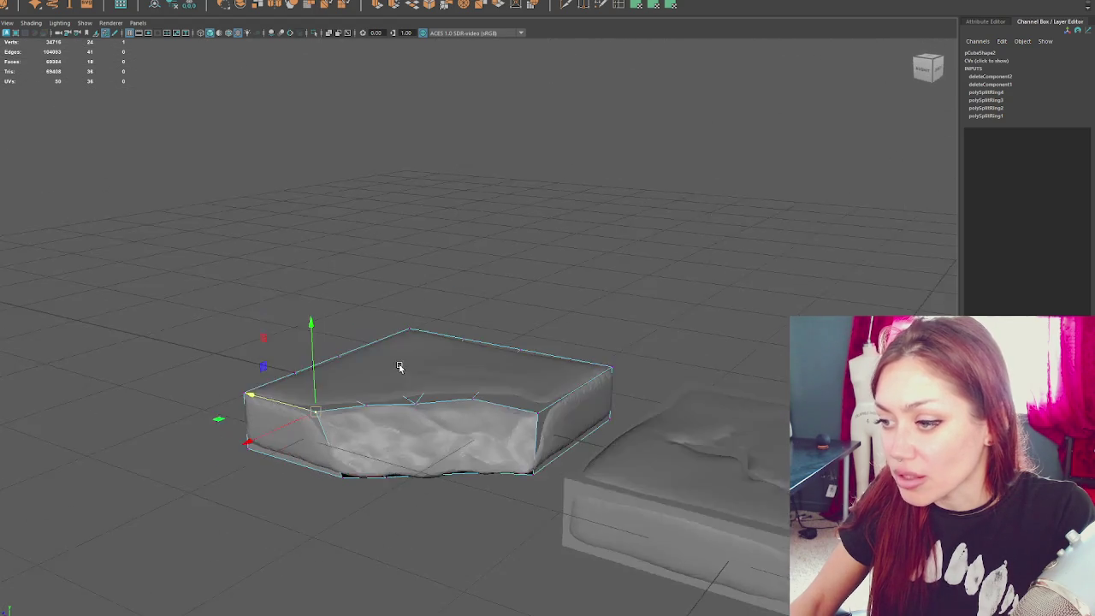
pyautogui.press('4')
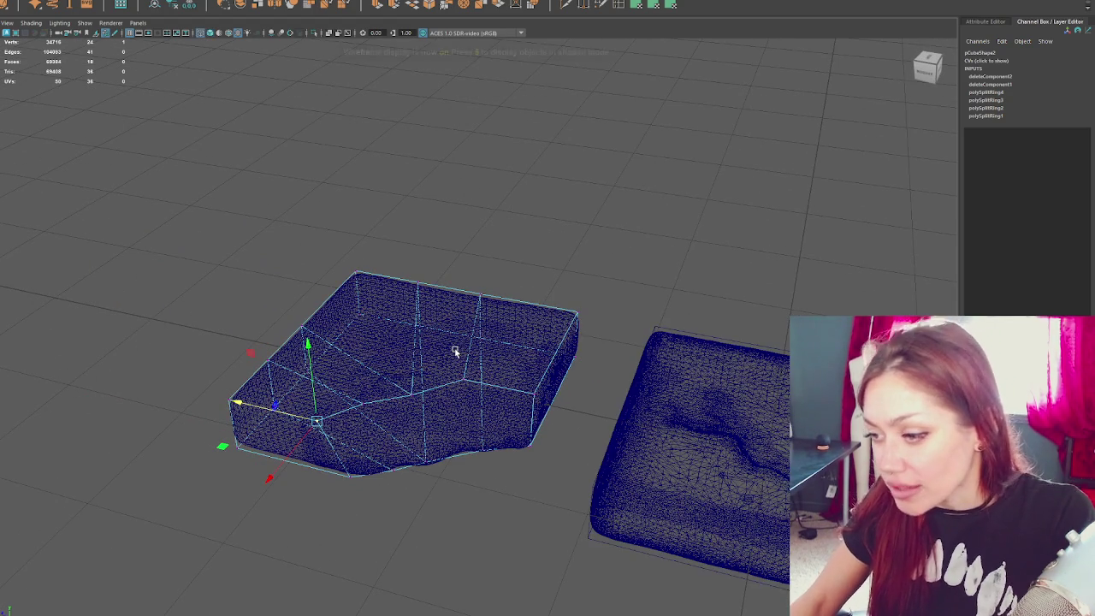
pyautogui.press('F8')
pyautogui.press('F8')
pyautogui.press('F8')
pyautogui.click(587, 295)
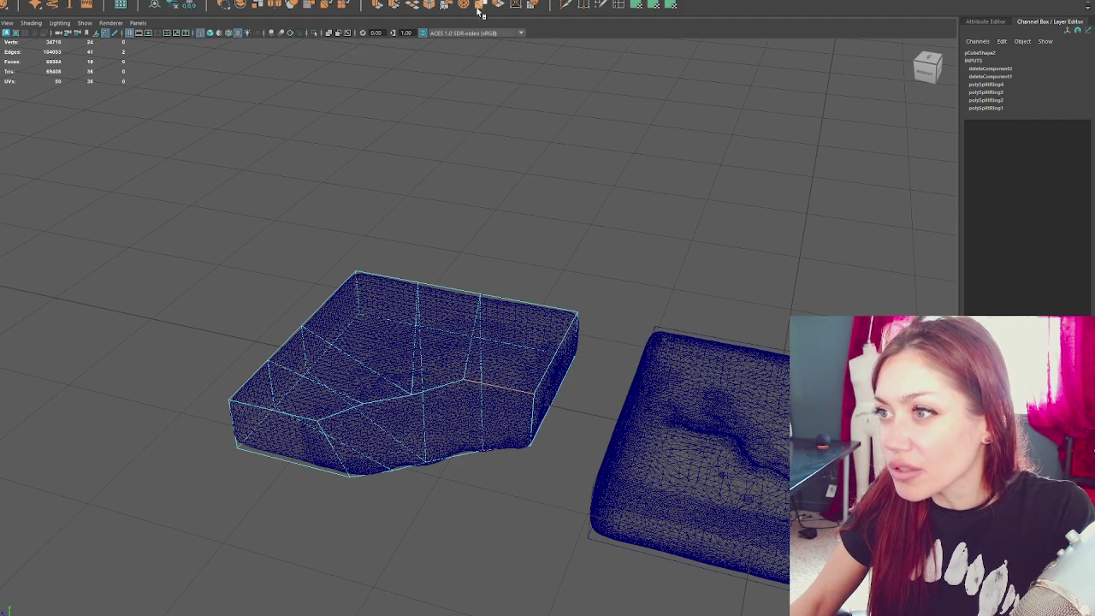
# - Bridge the four open edge pairs at the slab's cut corner
pyautogui.click(412, 5)
pyautogui.click(453, 471)
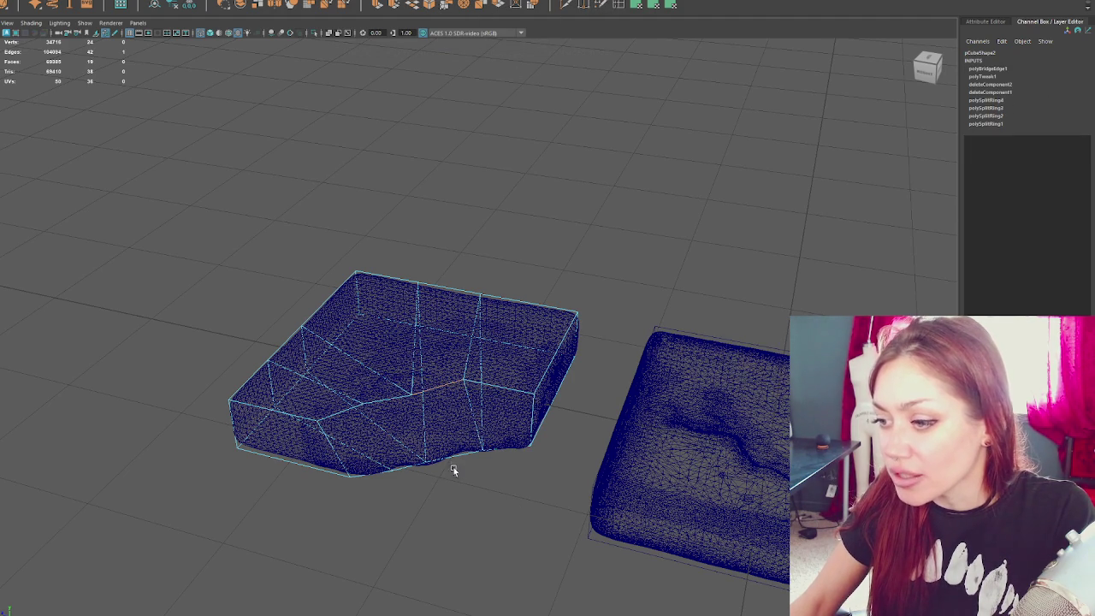
pyautogui.press('g')
pyautogui.click(391, 452)
pyautogui.press('g')
pyautogui.click(362, 478)
pyautogui.press('g')
pyautogui.press('6')
# - Insert an edge loop around the slab, bringing it to 34 faces
pyautogui.moveTo(464, 384)
pyautogui.keyDown('alt'); pyautogui.mouseDown()
pyautogui.moveTo(483, 411)
pyautogui.moveTo(513, 398)
pyautogui.moveTo(484, 371)
pyautogui.moveTo(550, 365)
pyautogui.moveTo(484, 374)
pyautogui.mouseUp(); pyautogui.keyUp('alt')
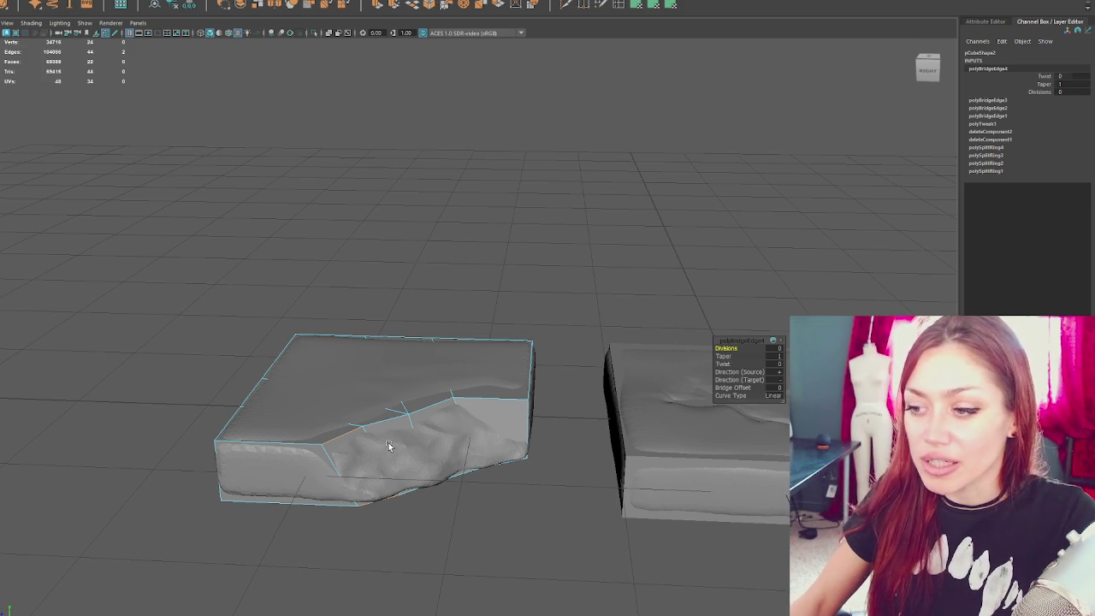
pyautogui.click(459, 317)
pyautogui.click(618, 5)
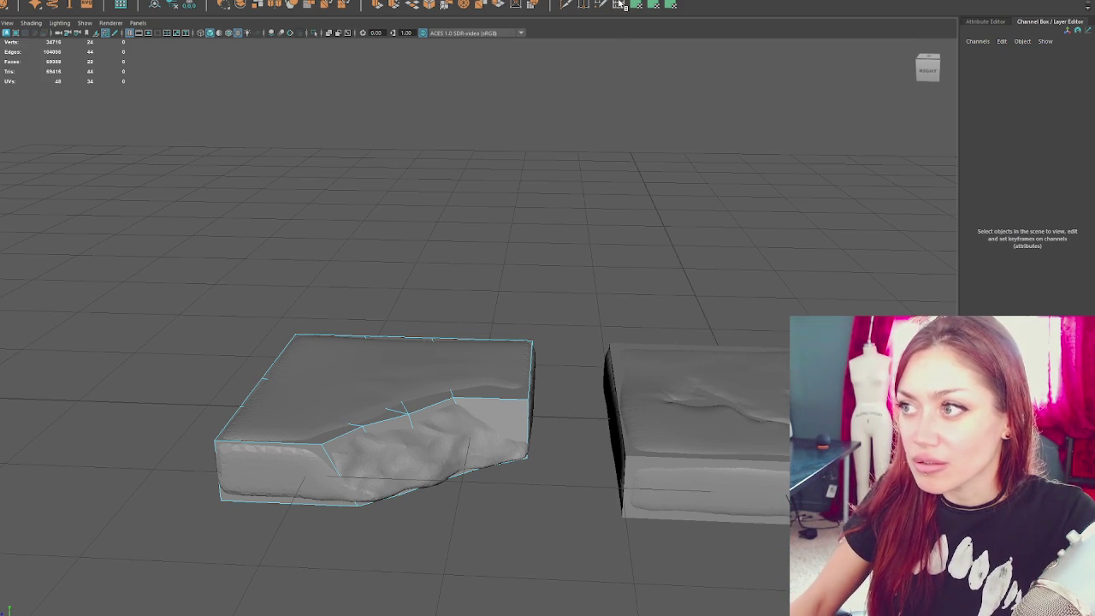
pyautogui.keyDown('ctrl'); pyautogui.click(530, 432); pyautogui.keyUp('ctrl')
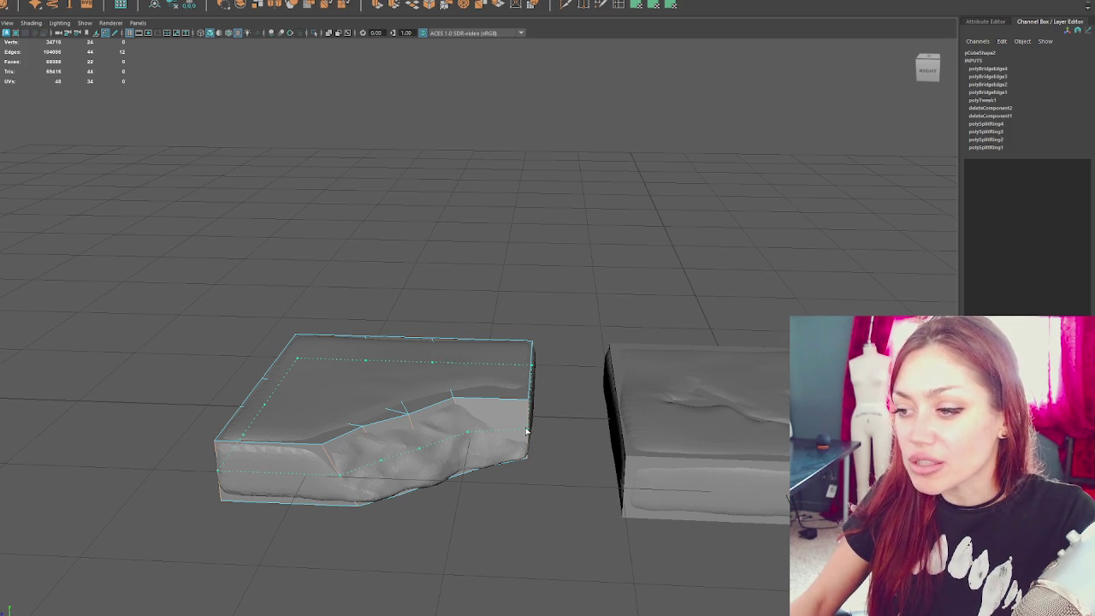
pyautogui.rightClick(583, 265)
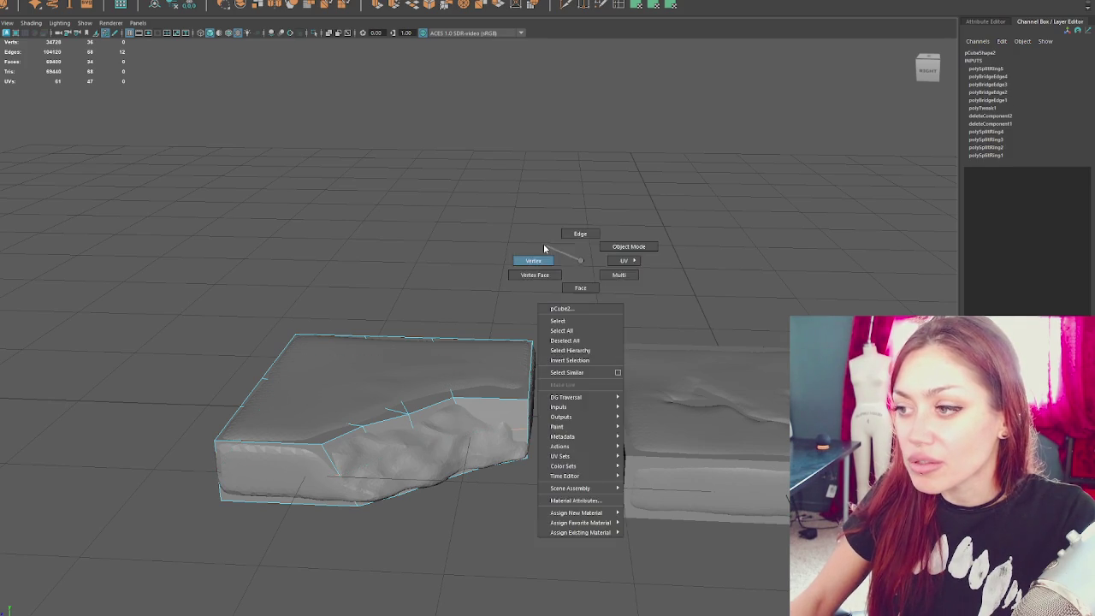
# - Switch the slab to edge selection and pick edges on the cage front
pyautogui.moveTo(515, 427); pyautogui.dragTo(530, 400, button='right')
pyautogui.moveTo(579, 251); pyautogui.dragTo(524, 396, button='right')
pyautogui.click(529, 404)
pyautogui.keyDown('alt'); pyautogui.moveTo(528, 403); pyautogui.dragTo(530, 423); pyautogui.keyUp('alt')
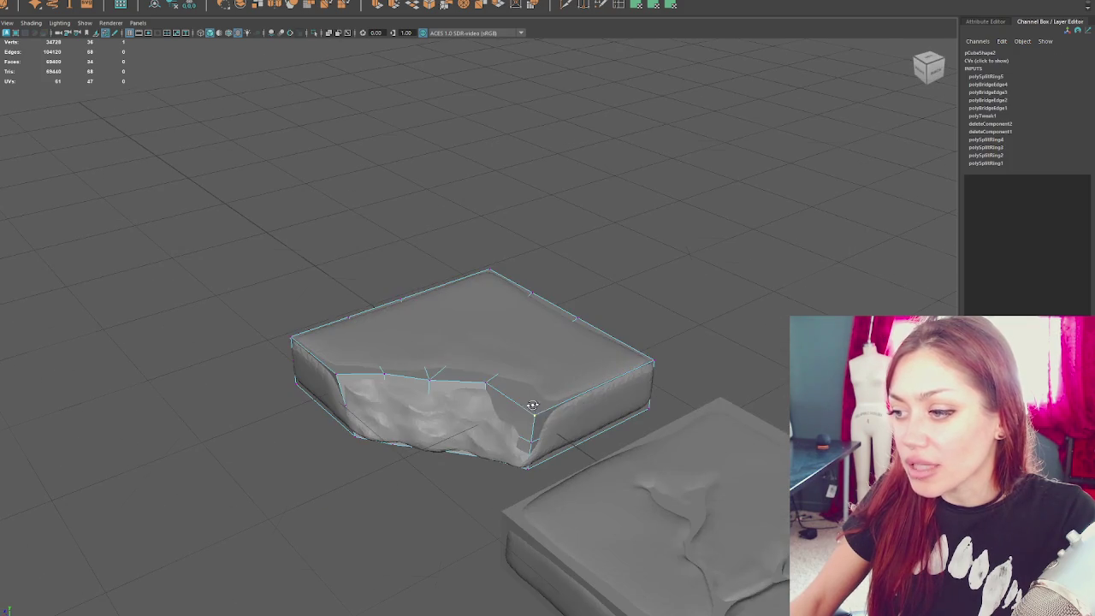
pyautogui.press('4')
pyautogui.click(472, 419)
pyautogui.press('6')
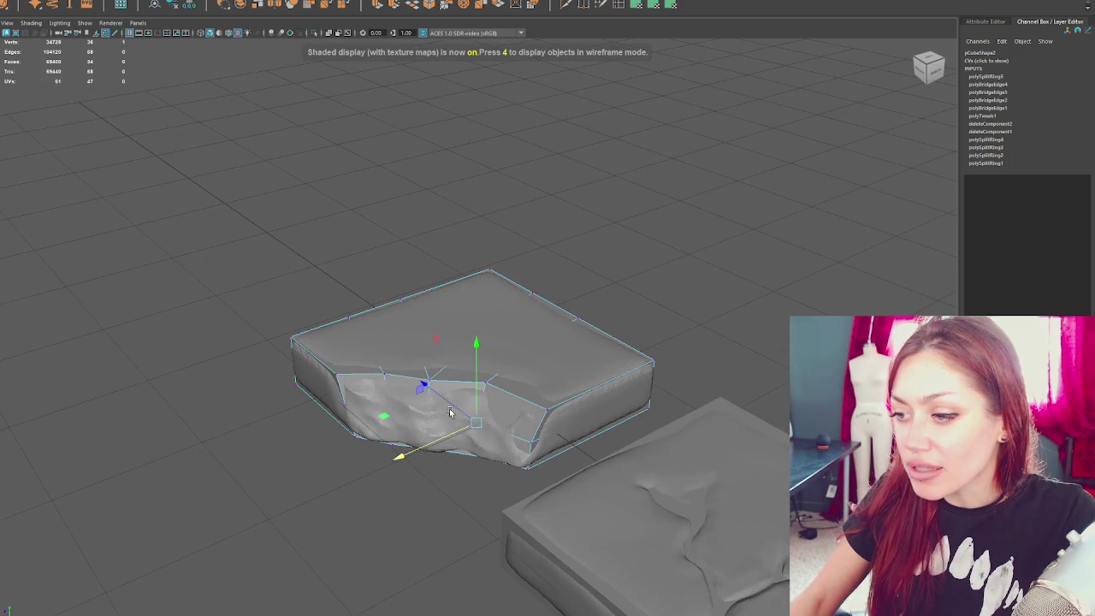
pyautogui.click(453, 415)
# - Pull the front edges inward along the dented front, comparing against the cushion in wireframe
pyautogui.press('4')
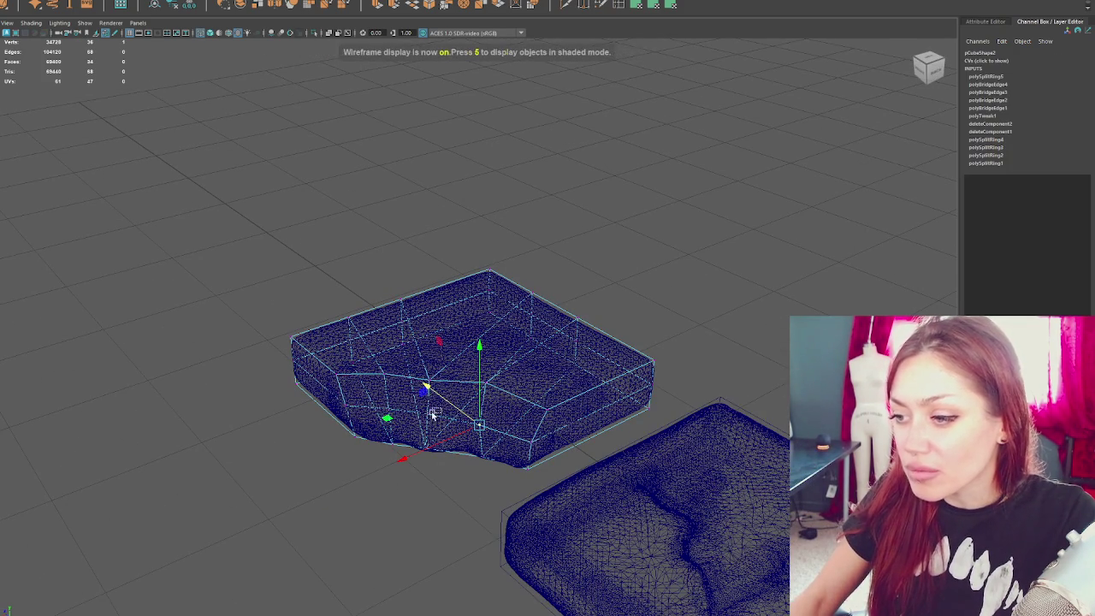
pyautogui.press('6')
pyautogui.click(416, 404)
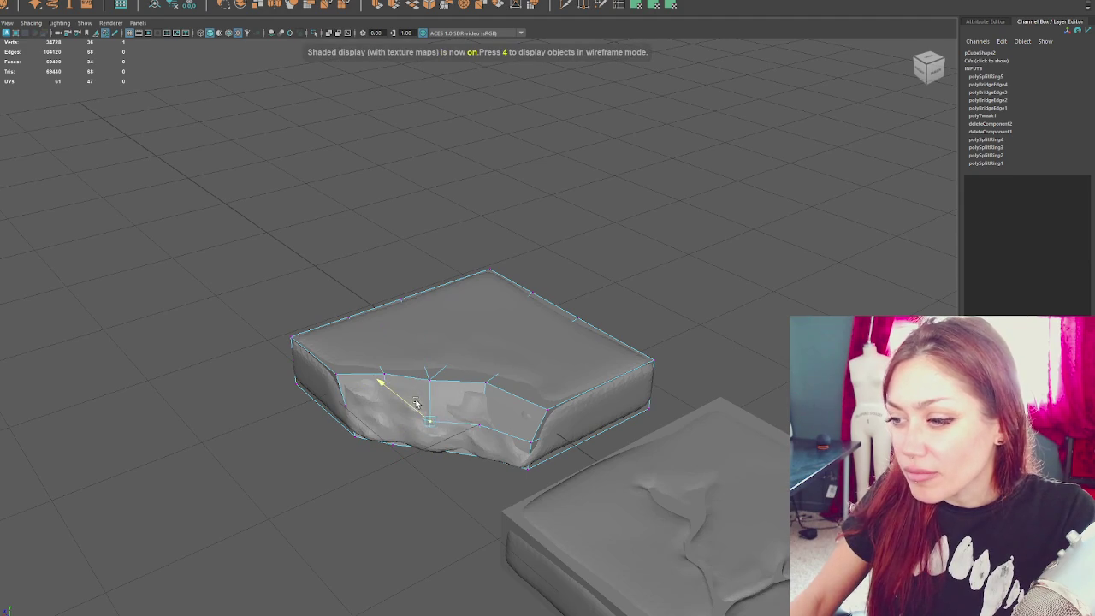
pyautogui.press('4')
pyautogui.click(371, 391)
pyautogui.press('6')
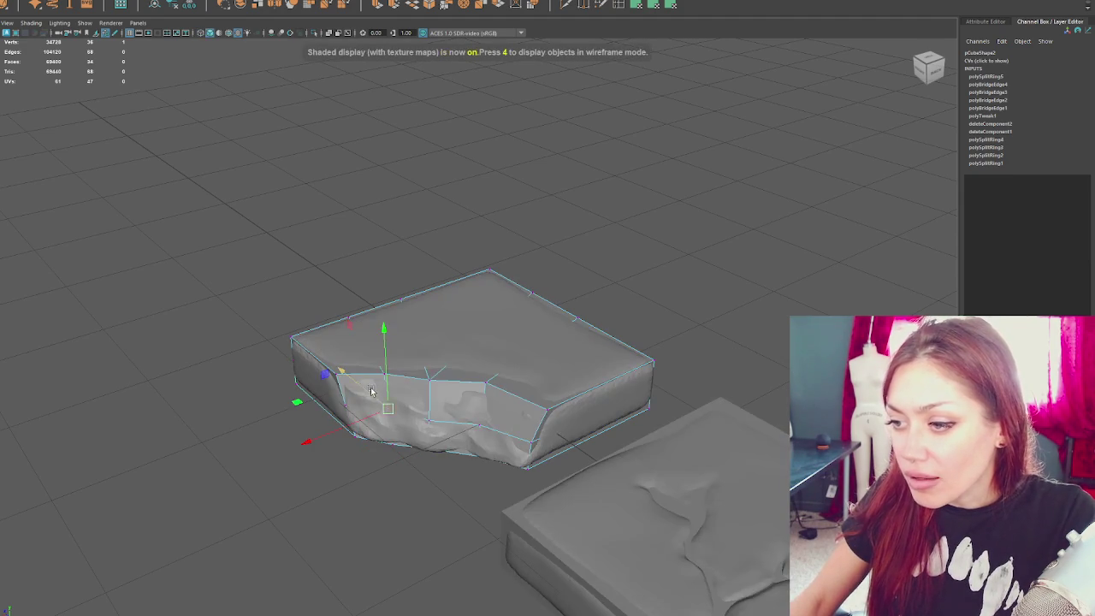
pyautogui.click(366, 406)
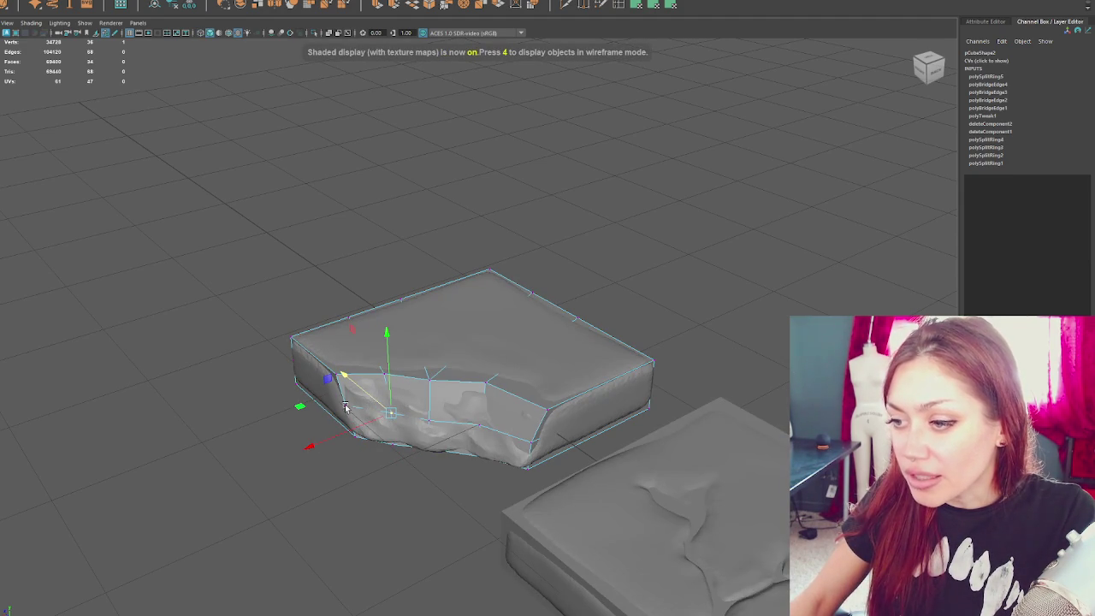
pyautogui.click(349, 399)
pyautogui.click(346, 395)
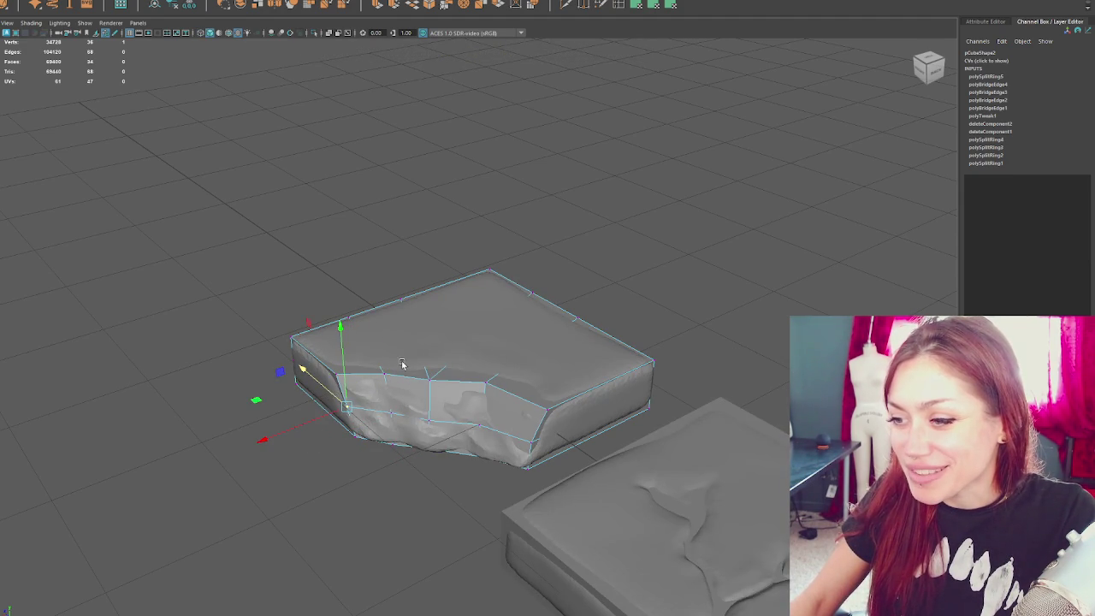
pyautogui.keyDown('alt'); pyautogui.moveTo(359, 389); pyautogui.dragTo(437, 374); pyautogui.keyUp('alt')
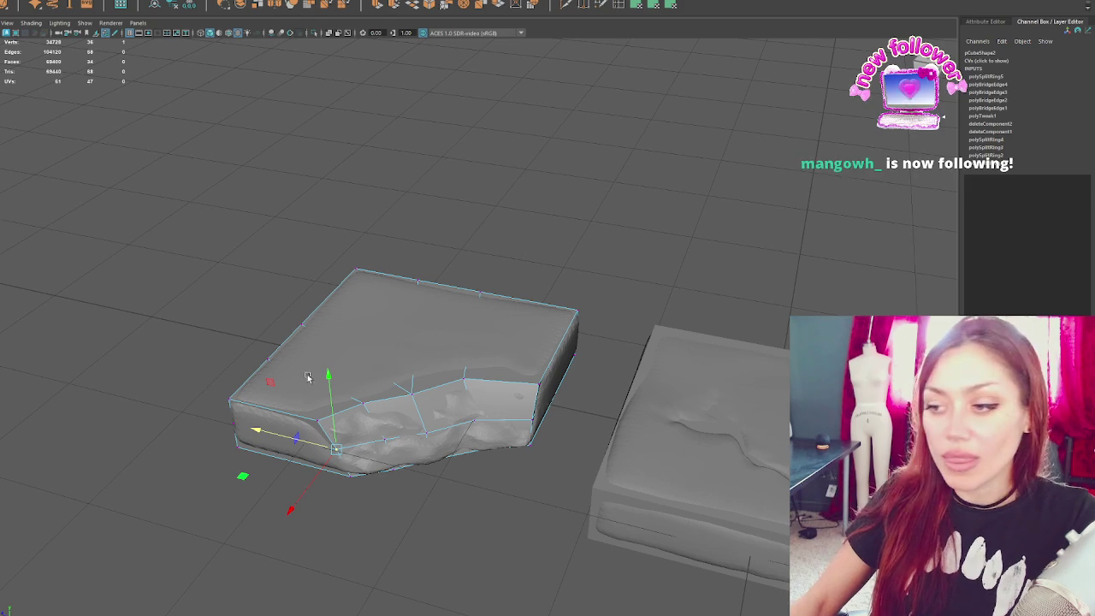
# - Switch the cage to vertices and slide the front-left corner vertex along one axis
pyautogui.moveTo(193, 286); pyautogui.dragTo(332, 434, button='right')
pyautogui.click(311, 419)
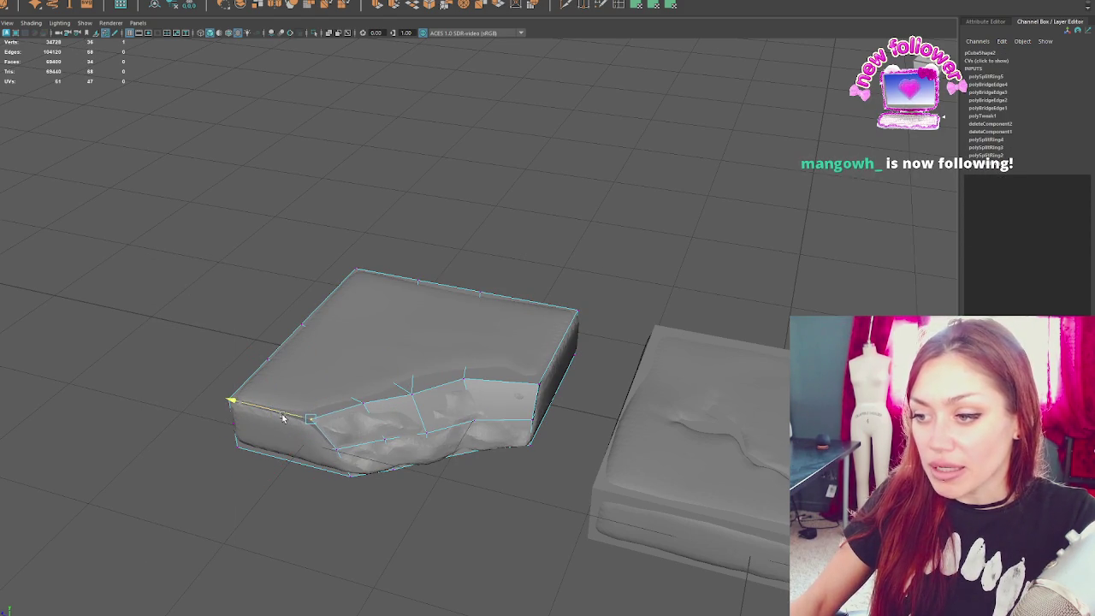
pyautogui.moveTo(278, 417); pyautogui.dragTo(280, 416)
pyautogui.click(539, 385)
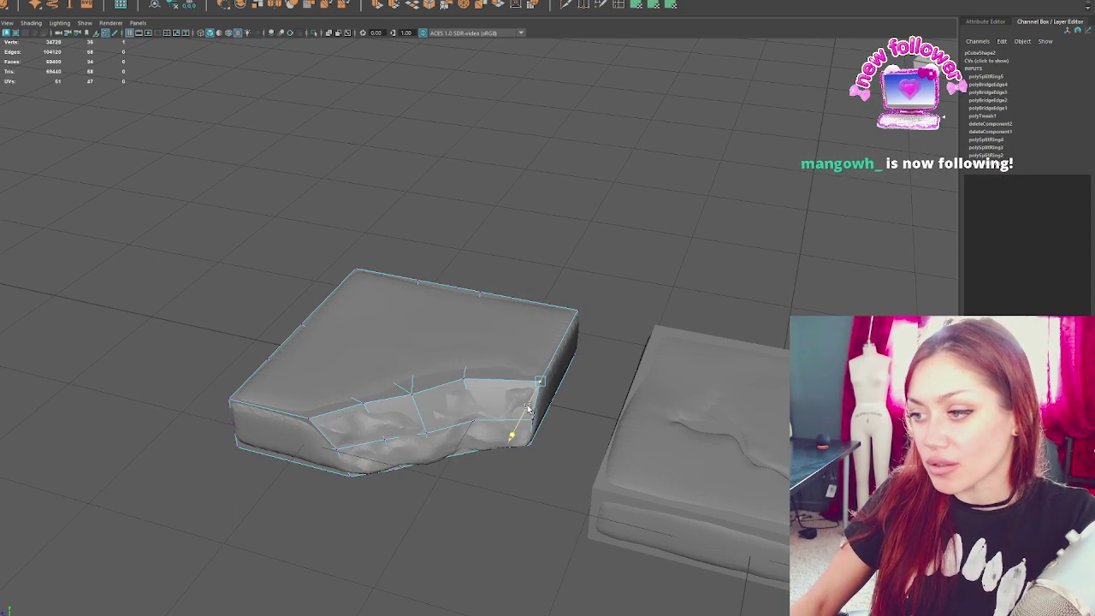
pyautogui.press('F8')
pyautogui.press('F8')
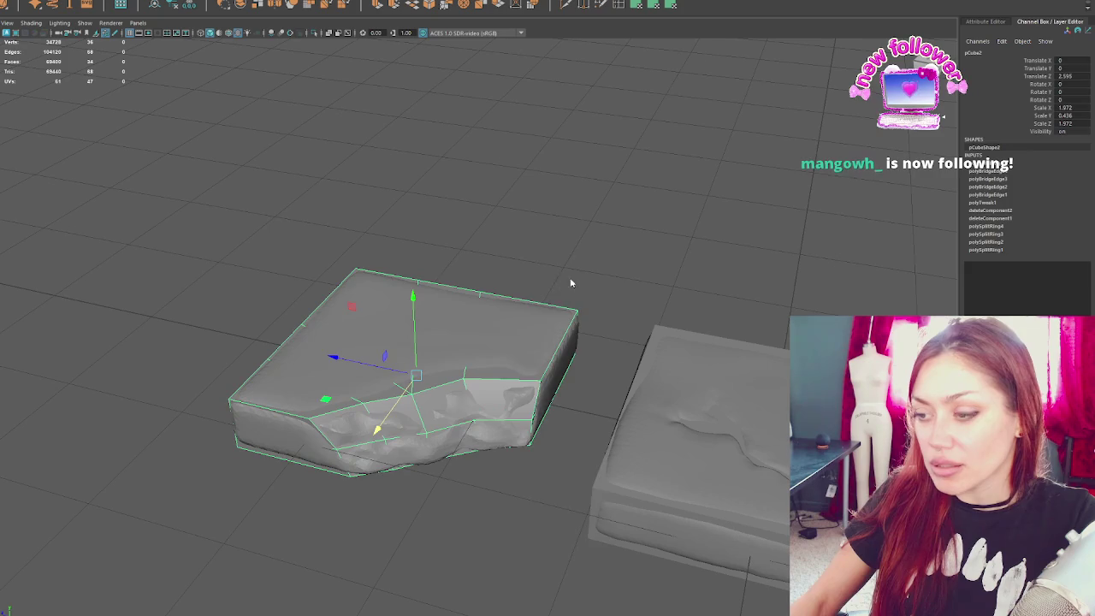
pyautogui.press('F8')
# - Pull the right-side and lower-front vertices onto the cushion's dented surface
pyautogui.click(462, 381)
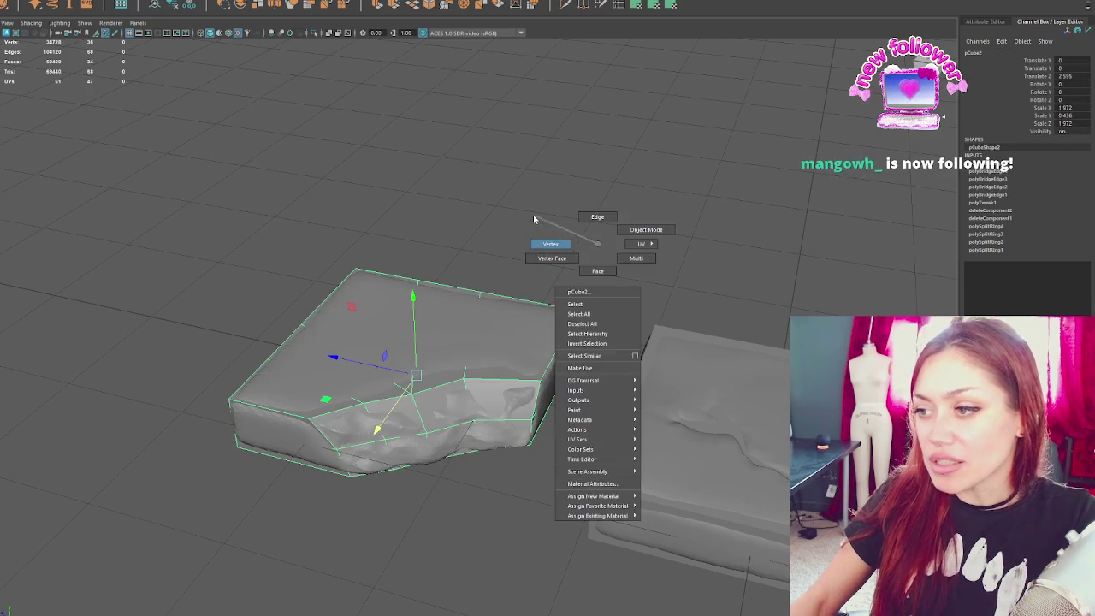
pyautogui.click(456, 399)
pyautogui.moveTo(453, 389); pyautogui.dragTo(444, 372)
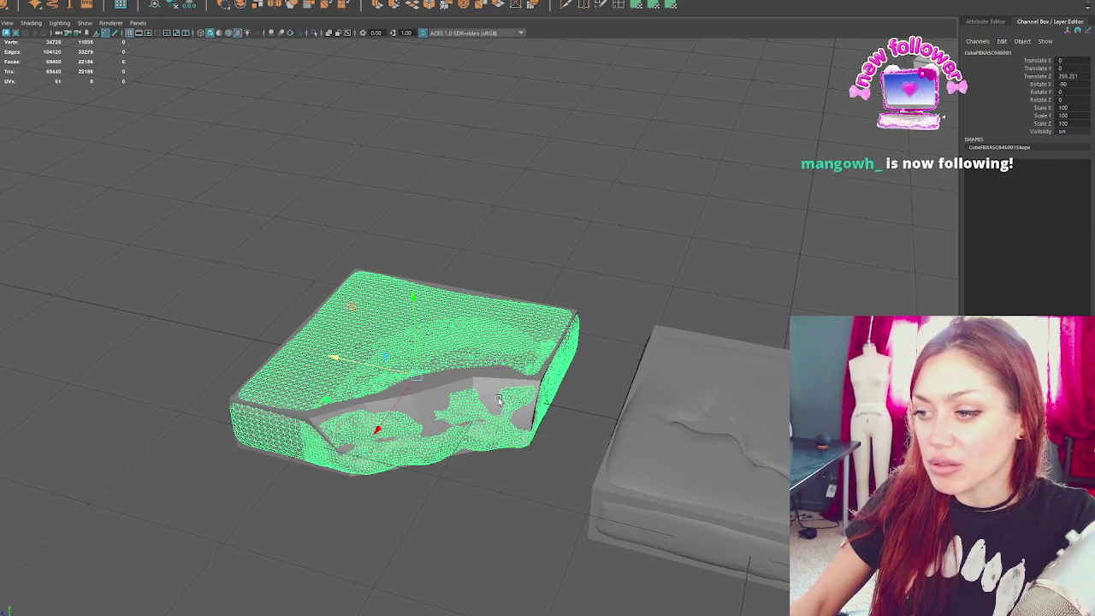
pyautogui.click(476, 423)
pyautogui.moveTo(462, 442); pyautogui.dragTo(460, 446)
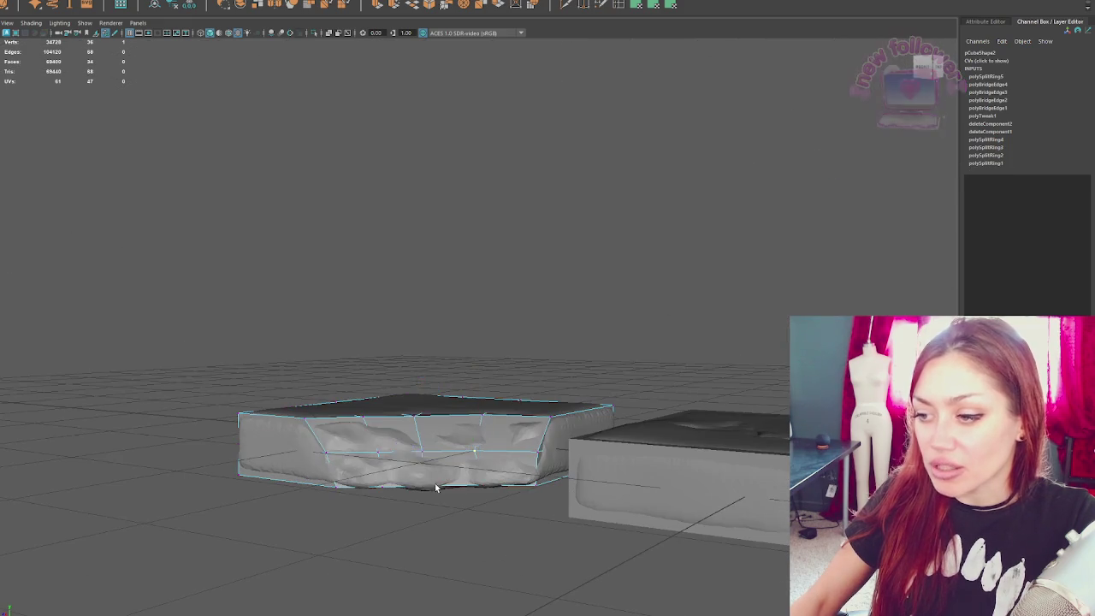
pyautogui.click(420, 454)
pyautogui.moveTo(381, 451); pyautogui.dragTo(387, 453)
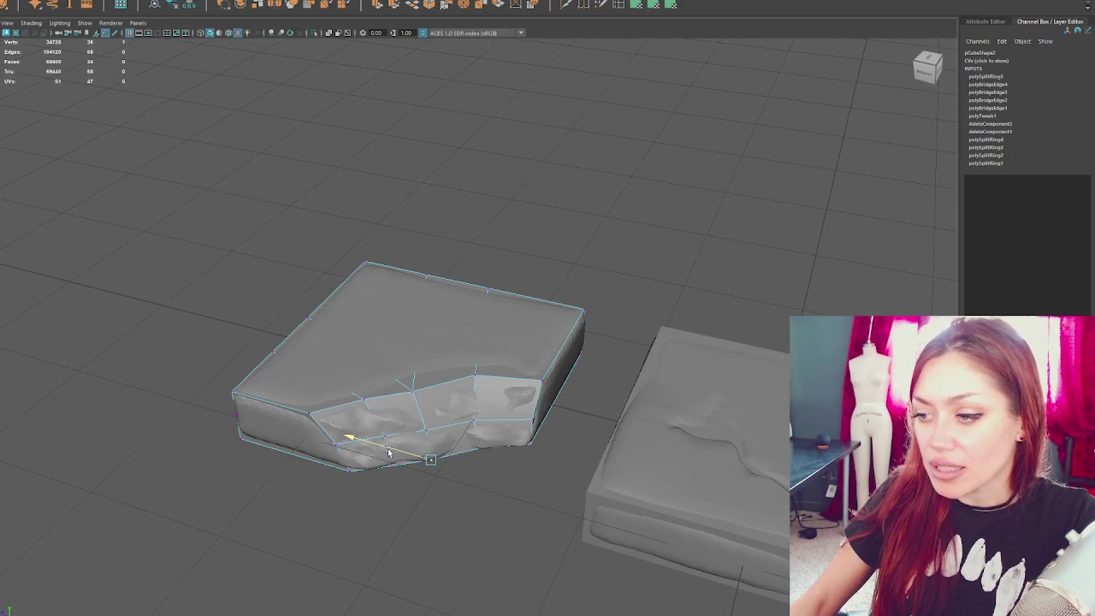
pyautogui.click(494, 445)
pyautogui.moveTo(462, 443)
pyautogui.mouseDown()
pyautogui.moveTo(437, 438)
pyautogui.moveTo(455, 472)
pyautogui.moveTo(448, 477)
pyautogui.mouseUp()
pyautogui.moveTo(429, 439); pyautogui.dragTo(423, 436)
# - Nudge the lower-right corner and front-dent vertices sideways to settle the front crease
pyautogui.click(533, 445)
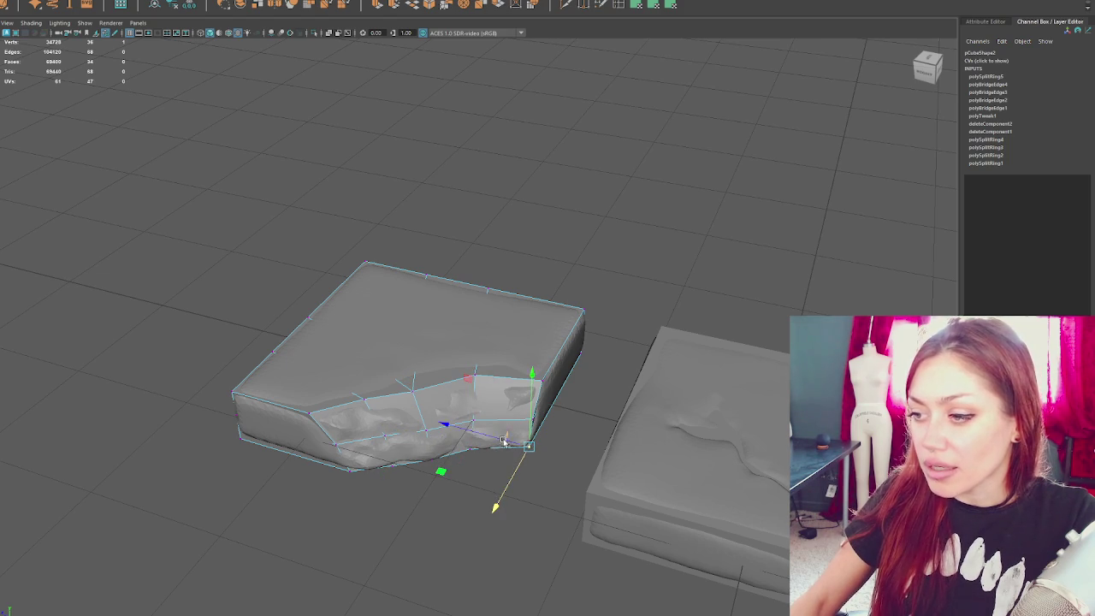
pyautogui.click(488, 434)
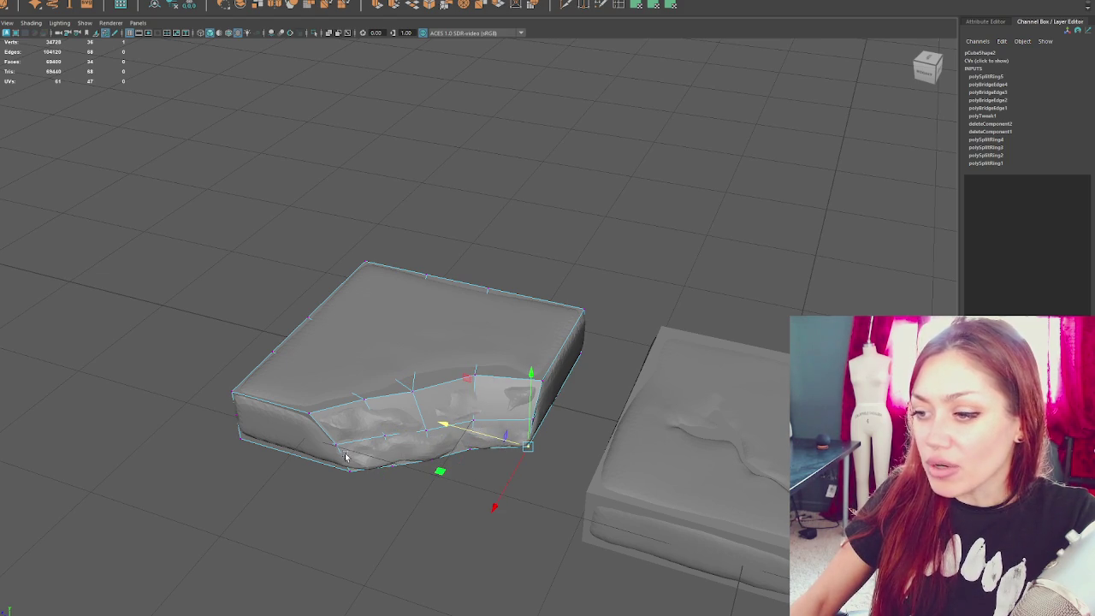
pyautogui.press('F8')
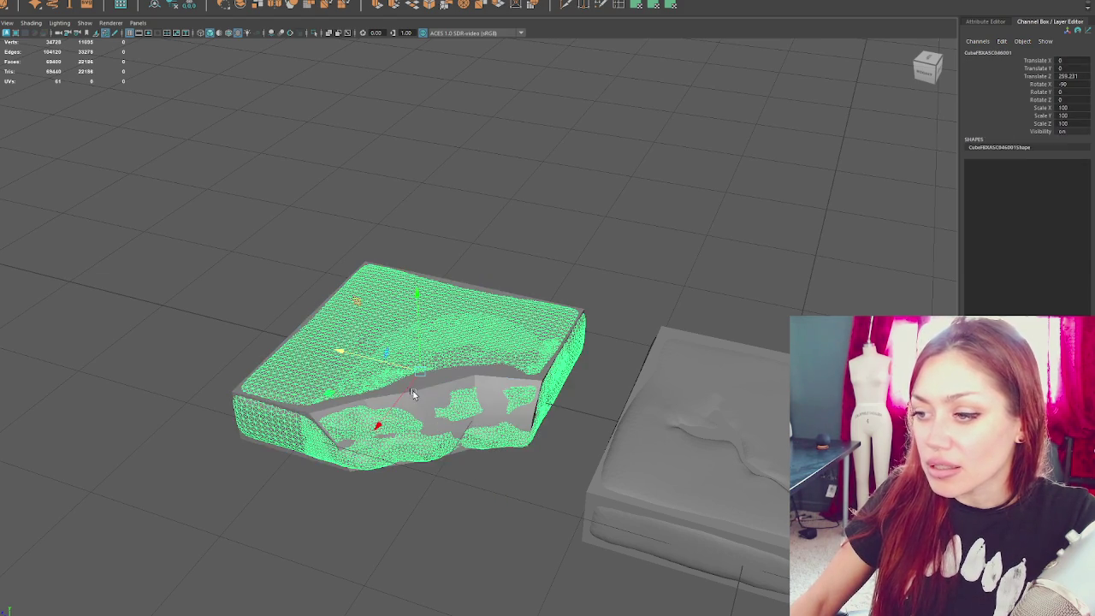
pyautogui.press('F8')
pyautogui.click(412, 390)
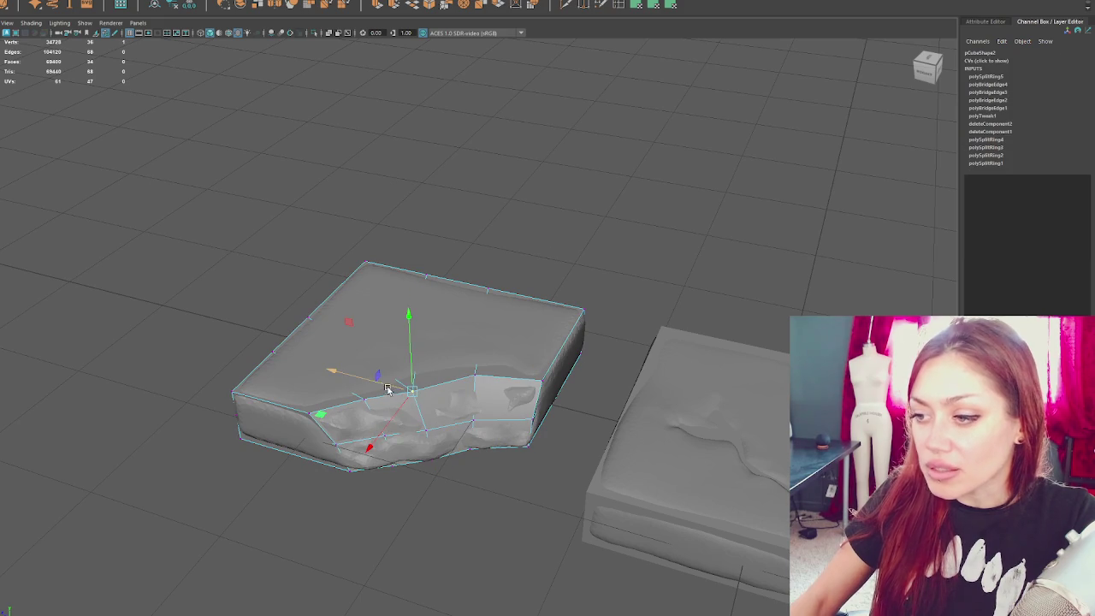
pyautogui.moveTo(368, 388); pyautogui.dragTo(361, 386)
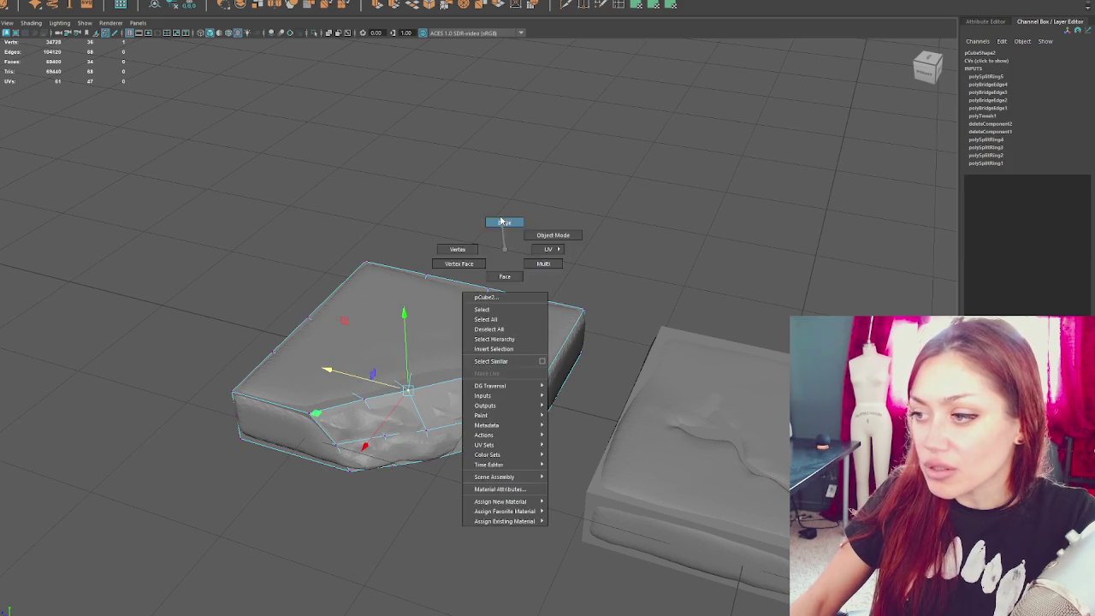
pyautogui.click(539, 298)
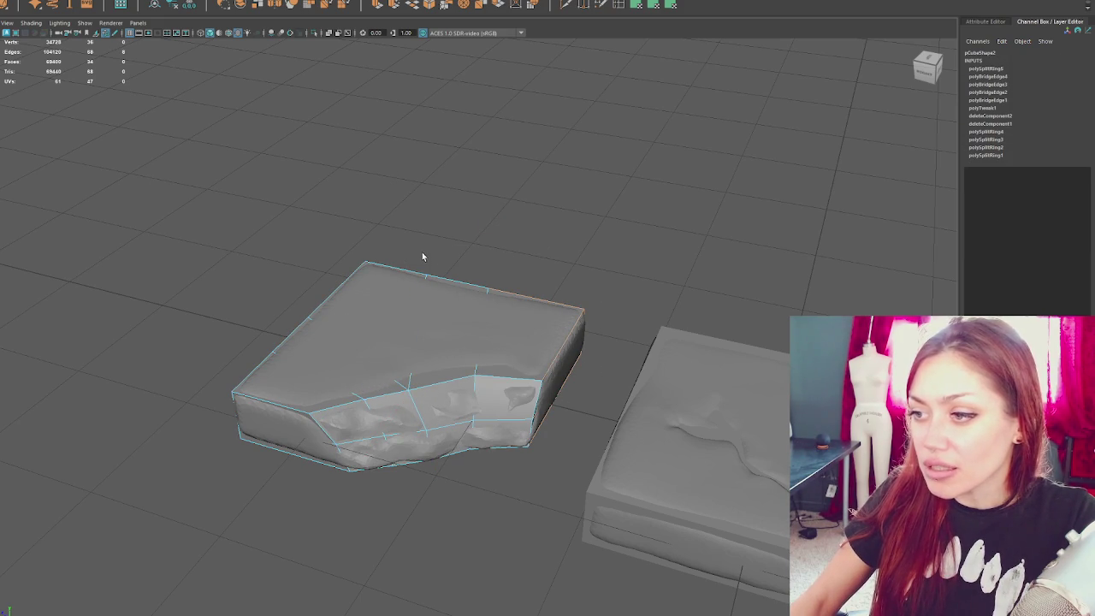
pyautogui.press('4')
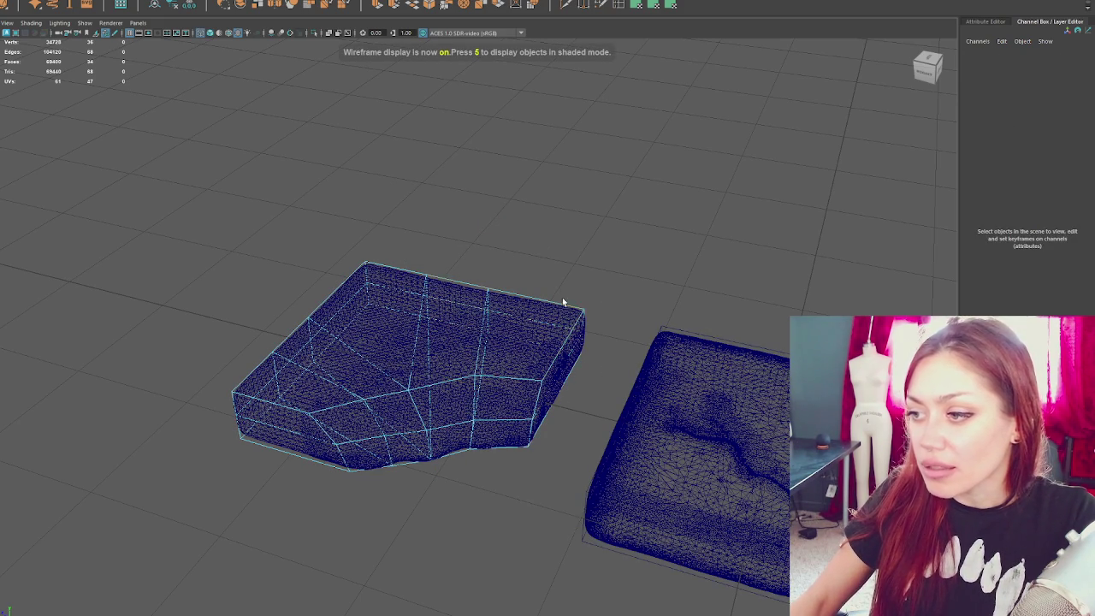
# - Orbit around both meshes to inspect the cage's fit from several angles
pyautogui.keyDown('alt'); pyautogui.moveTo(570, 317); pyautogui.dragTo(620, 382); pyautogui.keyUp('alt')
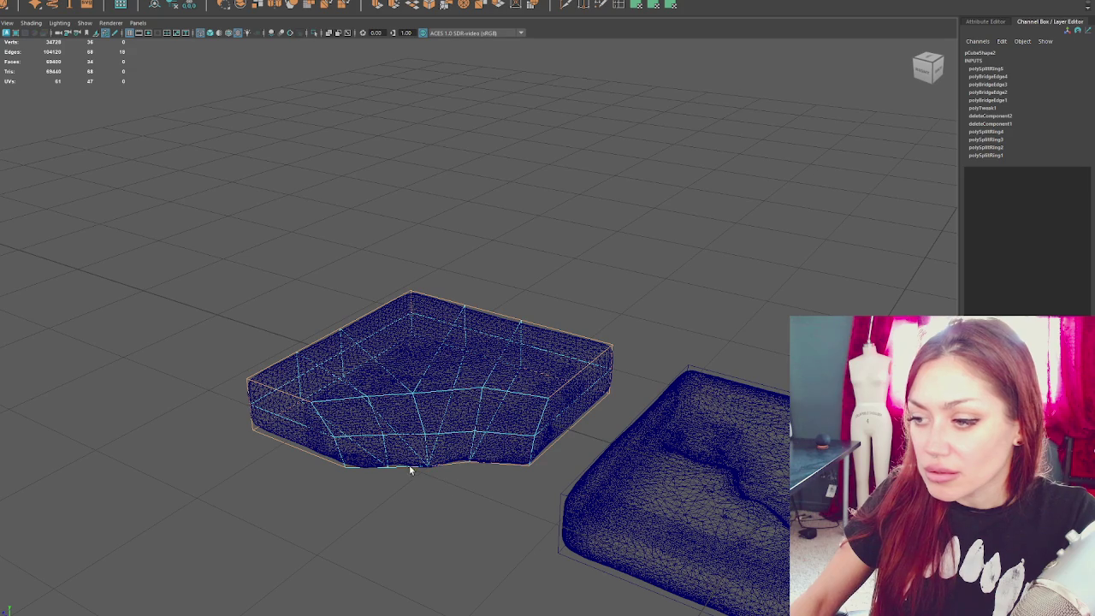
pyautogui.moveTo(329, 490)
pyautogui.keyDown('alt'); pyautogui.mouseDown()
pyautogui.moveTo(379, 465)
pyautogui.moveTo(410, 470)
pyautogui.mouseUp(); pyautogui.keyUp('alt')
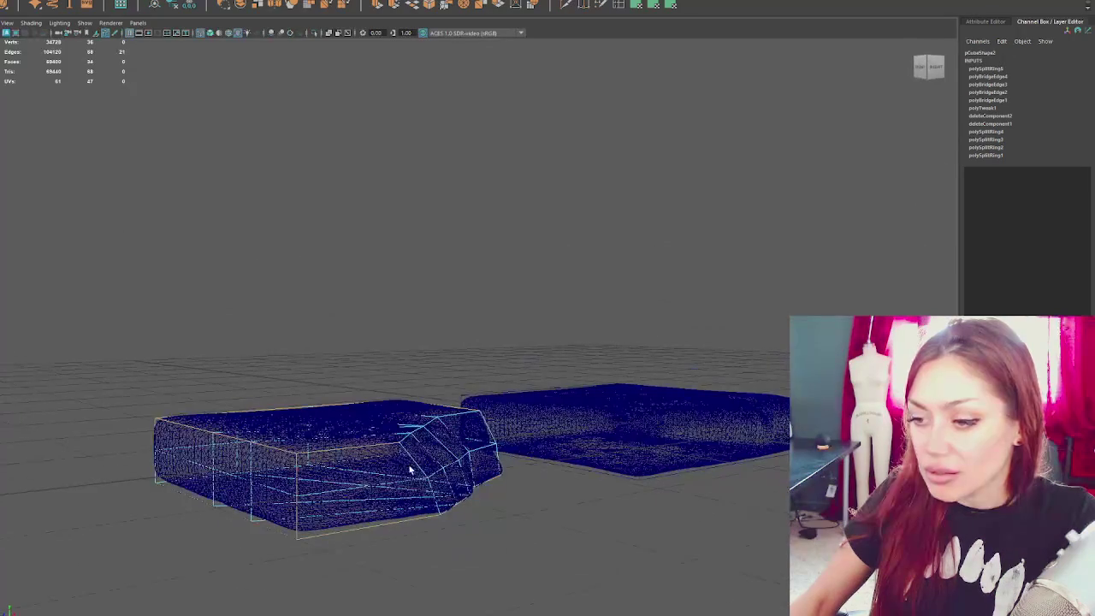
pyautogui.keyDown('alt'); pyautogui.moveTo(212, 521); pyautogui.dragTo(260, 543); pyautogui.keyUp('alt')
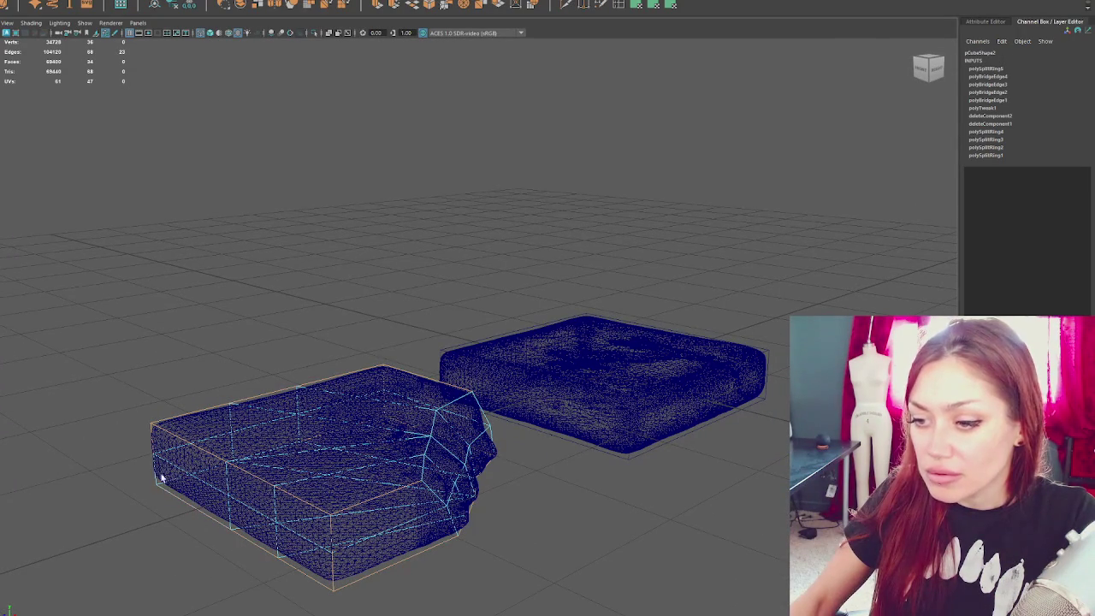
pyautogui.moveTo(299, 475)
pyautogui.keyDown('alt'); pyautogui.mouseDown()
pyautogui.moveTo(403, 454)
pyautogui.moveTo(640, 580)
pyautogui.mouseUp(); pyautogui.keyUp('alt')
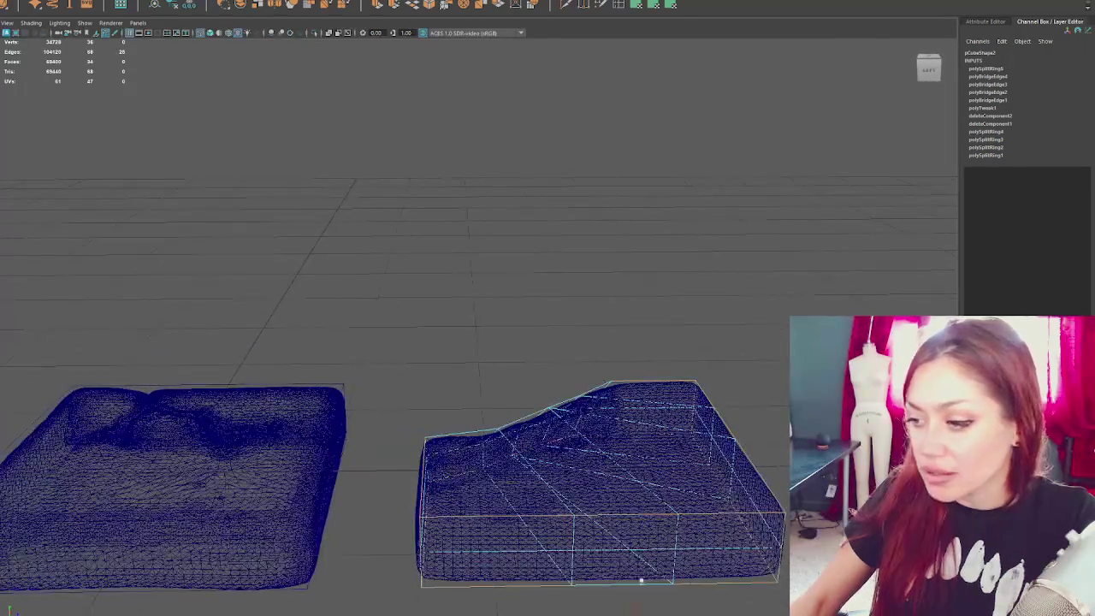
pyautogui.keyDown('alt'); pyautogui.moveTo(570, 540); pyautogui.dragTo(498, 476); pyautogui.keyUp('alt')
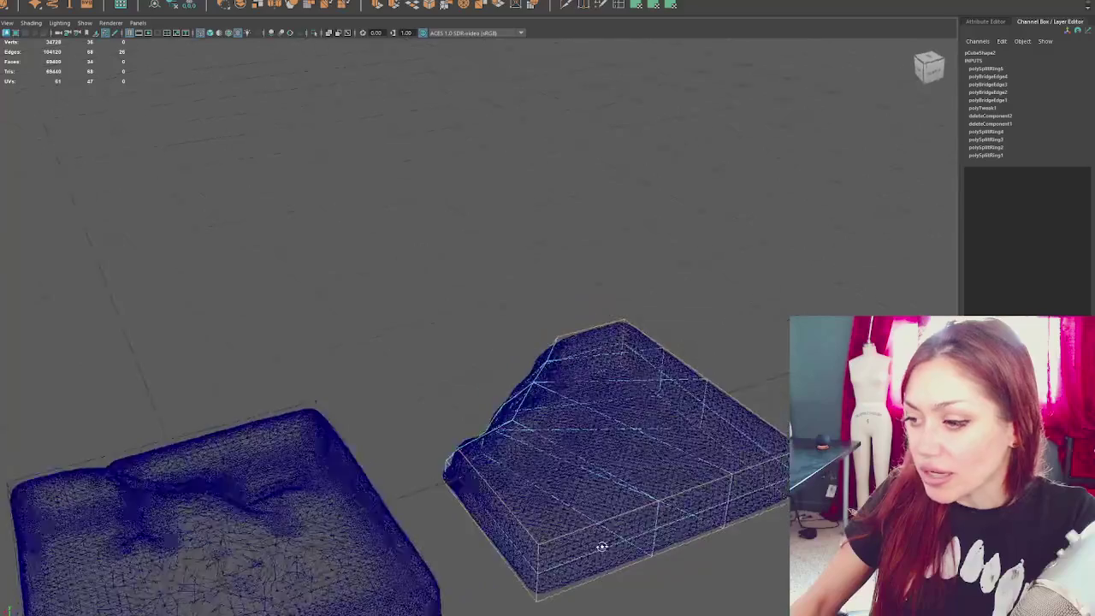
pyautogui.moveTo(504, 459)
pyautogui.keyDown('alt'); pyautogui.mouseDown()
pyautogui.moveTo(496, 471)
pyautogui.moveTo(414, 487)
pyautogui.moveTo(403, 465)
pyautogui.moveTo(465, 496)
pyautogui.moveTo(477, 435)
pyautogui.moveTo(464, 521)
pyautogui.moveTo(474, 525)
pyautogui.moveTo(463, 500)
pyautogui.moveTo(316, 468)
pyautogui.mouseUp(); pyautogui.keyUp('alt')
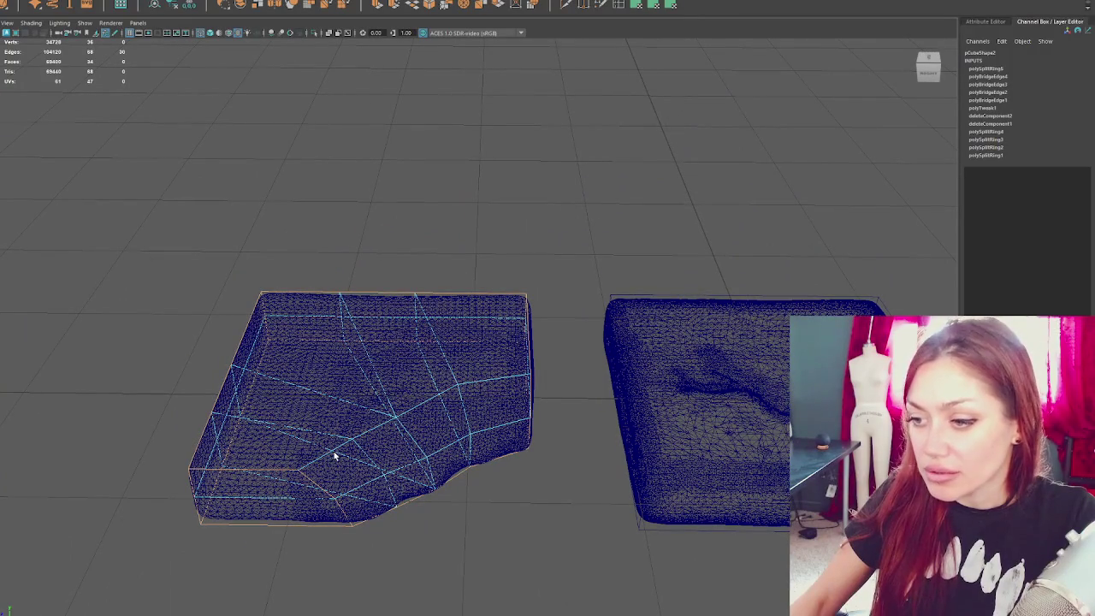
pyautogui.moveTo(488, 384)
pyautogui.keyDown('alt'); pyautogui.mouseDown()
pyautogui.moveTo(538, 364)
pyautogui.moveTo(398, 350)
pyautogui.moveTo(496, 362)
pyautogui.moveTo(621, 356)
pyautogui.mouseUp(); pyautogui.keyUp('alt')
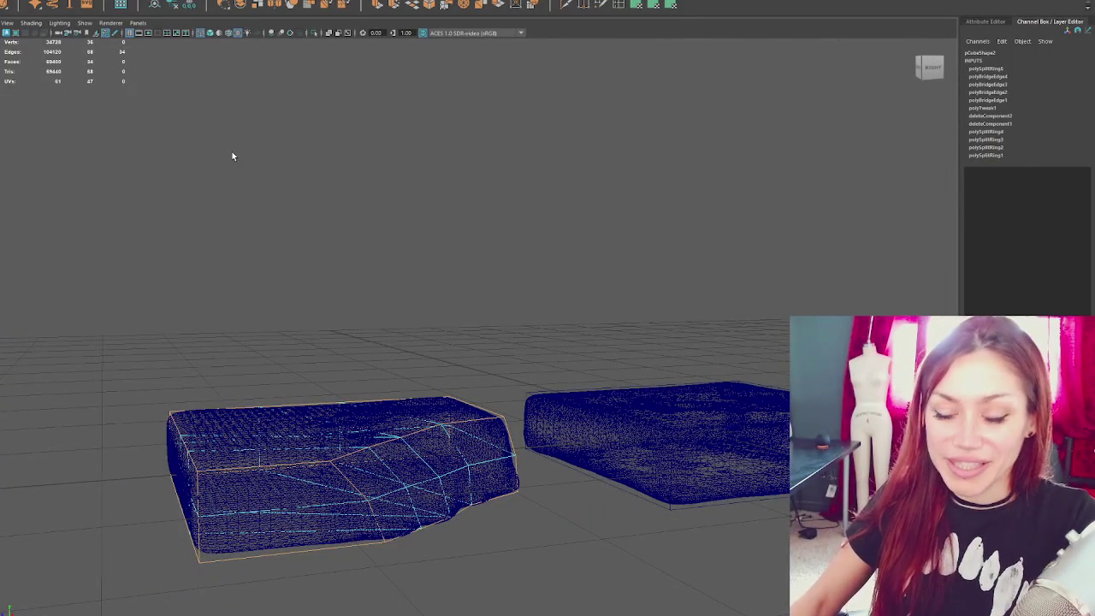
# - Bevel the cage's edges at Fraction 0.5 with 1 segment, giving 78 faces
pyautogui.press('6')
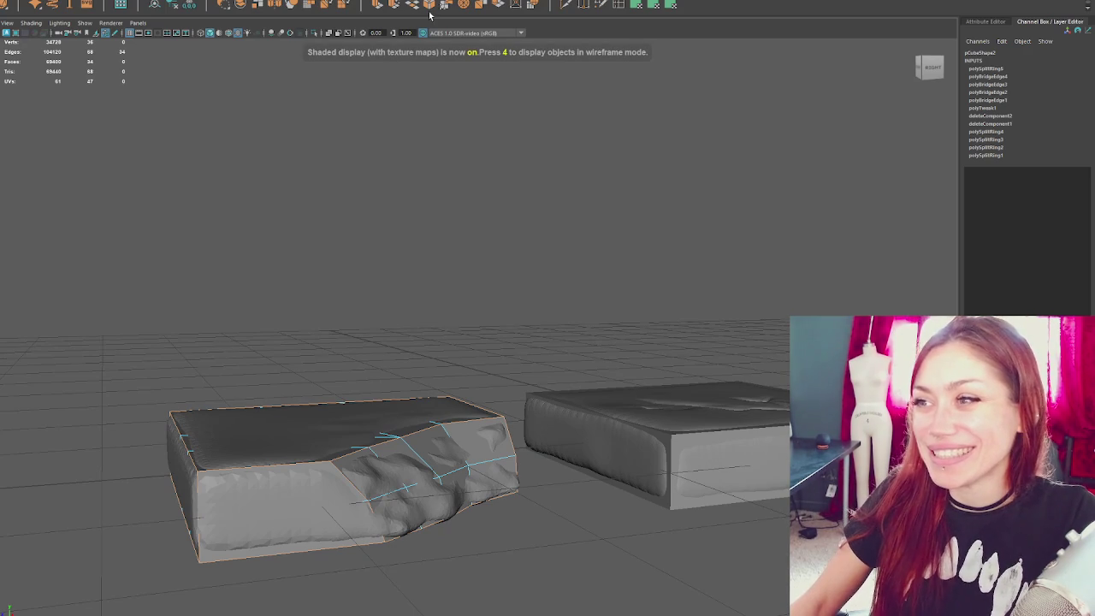
pyautogui.click(433, 4)
pyautogui.moveTo(618, 318)
pyautogui.keyDown('alt'); pyautogui.mouseDown()
pyautogui.moveTo(594, 261)
pyautogui.moveTo(599, 317)
pyautogui.moveTo(547, 310)
pyautogui.moveTo(551, 337)
pyautogui.moveTo(525, 318)
pyautogui.moveTo(525, 348)
pyautogui.moveTo(445, 298)
pyautogui.moveTo(536, 344)
pyautogui.moveTo(516, 342)
pyautogui.moveTo(561, 338)
pyautogui.mouseUp(); pyautogui.keyUp('alt')
pyautogui.press('4')
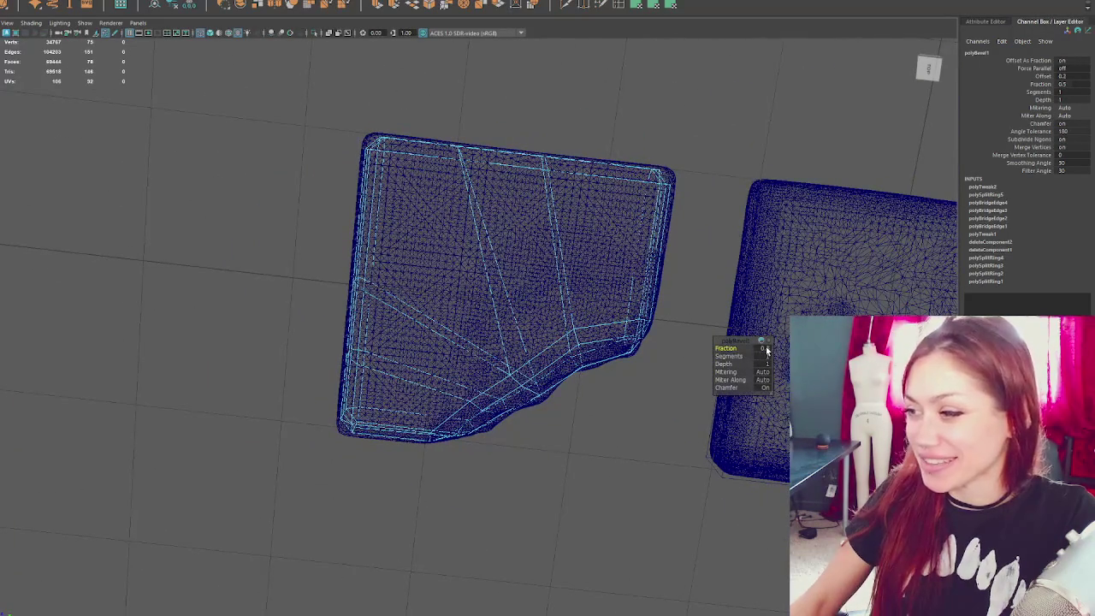
# - Lower the bevel Fraction from 0.5 to 0.4
pyautogui.moveTo(766, 349); pyautogui.dragTo(769, 349)
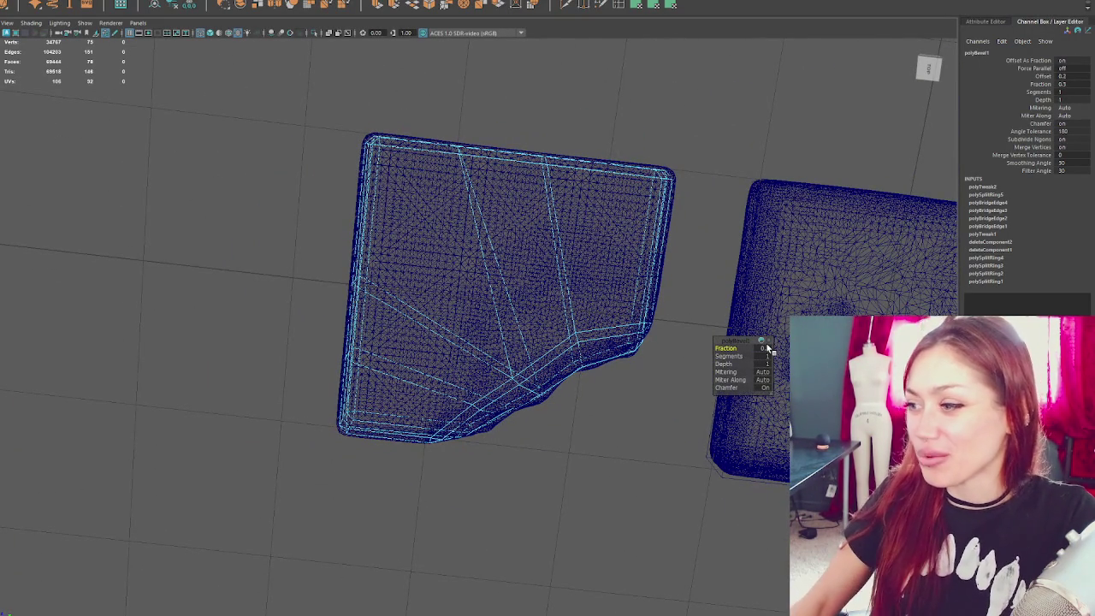
pyautogui.moveTo(767, 349); pyautogui.dragTo(769, 348)
pyautogui.moveTo(590, 159)
pyautogui.keyDown('alt'); pyautogui.mouseDown()
pyautogui.moveTo(600, 149)
pyautogui.moveTo(574, 196)
pyautogui.mouseUp(); pyautogui.keyUp('alt')
# - Marquee-select edges along the cube's top and right corners in edge mode
pyautogui.moveTo(574, 196); pyautogui.dragTo(482, 201, button='right')
pyautogui.moveTo(482, 178); pyautogui.dragTo(304, 278)
pyautogui.moveTo(304, 182); pyautogui.dragTo(233, 259)
pyautogui.press('w')
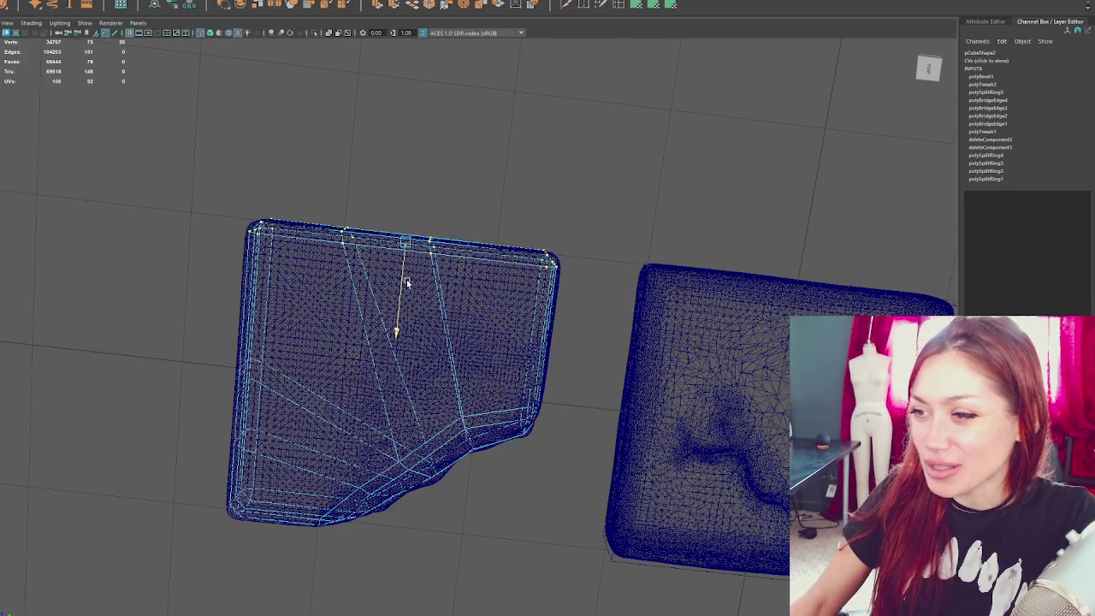
pyautogui.moveTo(588, 229)
pyautogui.mouseDown()
pyautogui.moveTo(508, 339)
pyautogui.moveTo(516, 310)
pyautogui.mouseUp()
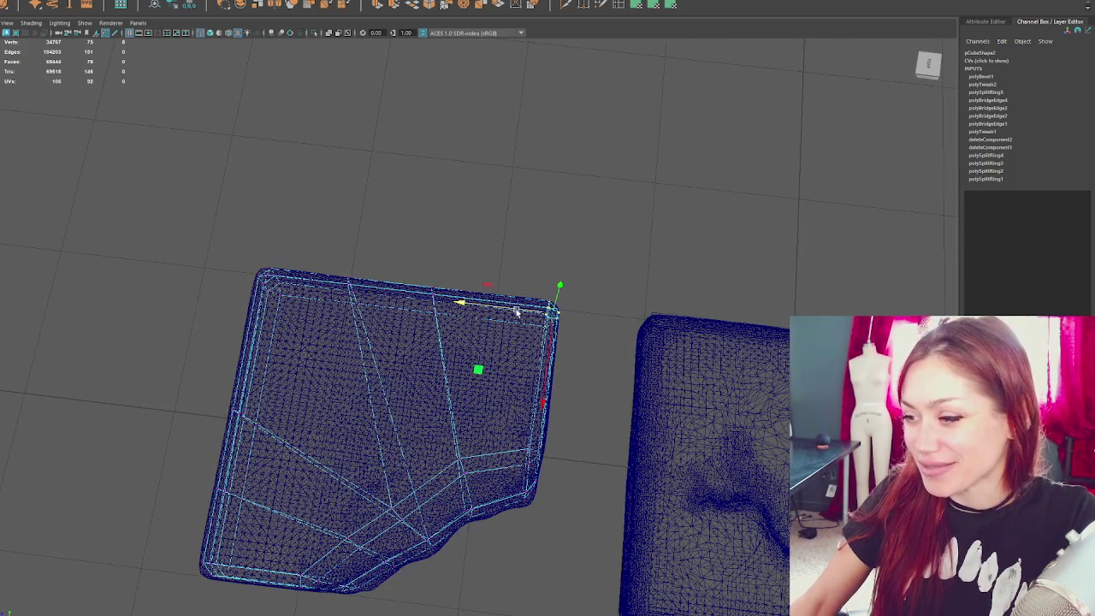
pyautogui.moveTo(571, 448); pyautogui.dragTo(521, 483)
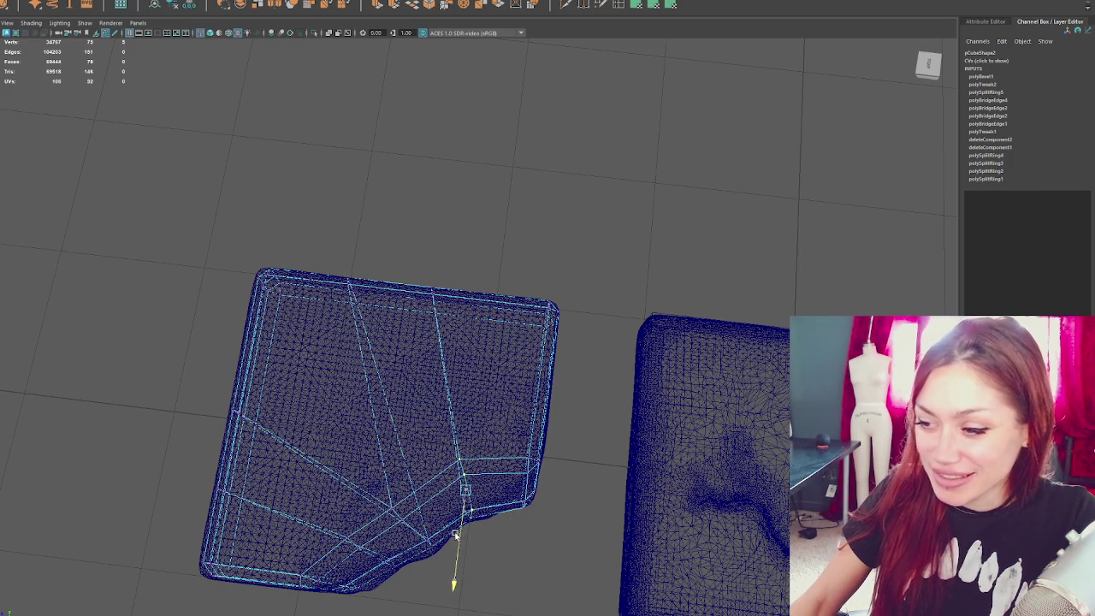
# - Select the cube's right-side edge loop and push it slightly outward
pyautogui.keyDown('alt'); pyautogui.moveTo(468, 481); pyautogui.dragTo(516, 451); pyautogui.keyUp('alt')
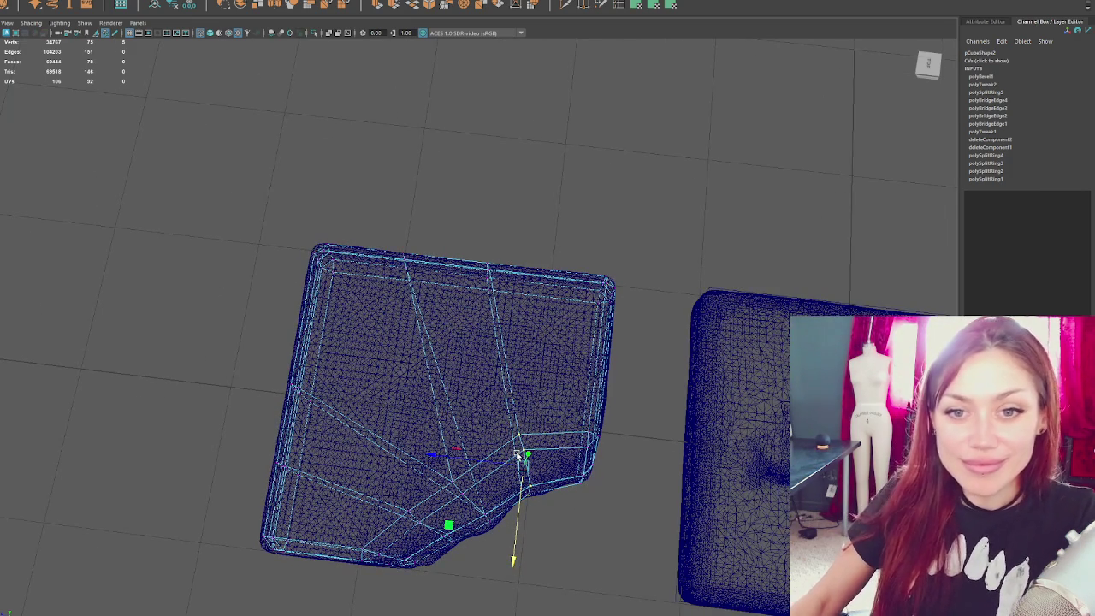
pyautogui.moveTo(221, 479)
pyautogui.keyDown('alt'); pyautogui.mouseDown()
pyautogui.moveTo(379, 460)
pyautogui.moveTo(557, 479)
pyautogui.moveTo(470, 348)
pyautogui.moveTo(577, 450)
pyautogui.mouseUp(); pyautogui.keyUp('alt')
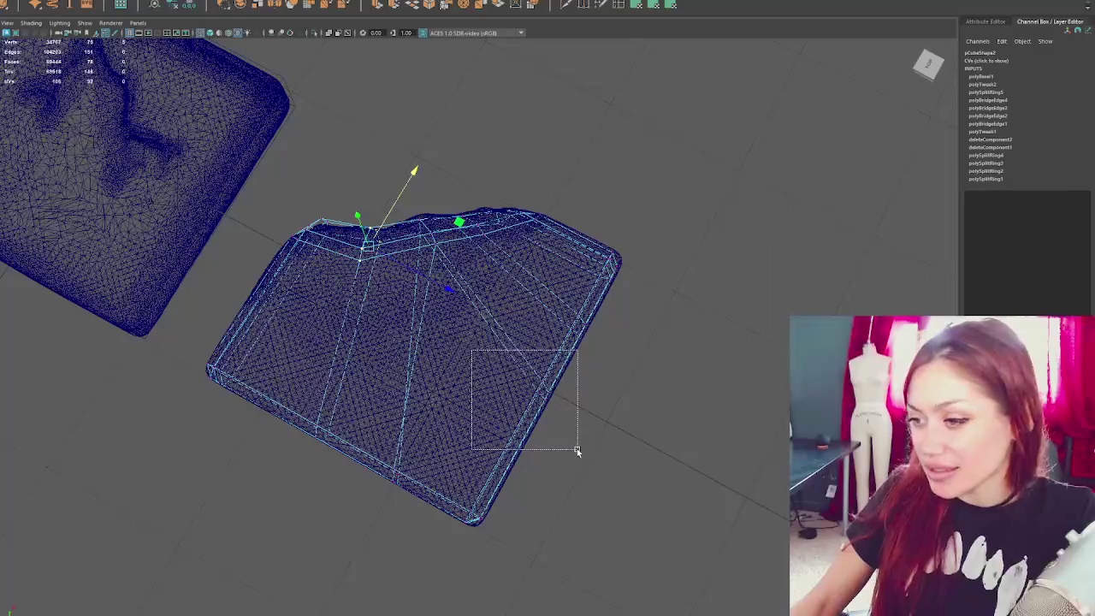
pyautogui.moveTo(508, 476); pyautogui.dragTo(447, 548)
pyautogui.moveTo(638, 253); pyautogui.dragTo(636, 257)
pyautogui.moveTo(572, 403); pyautogui.dragTo(582, 407)
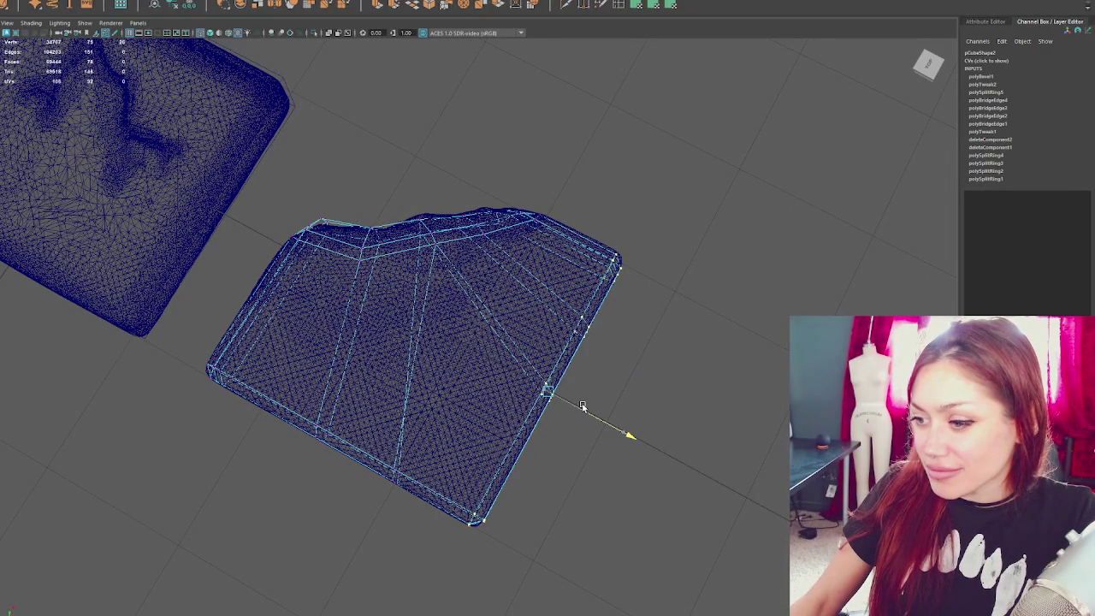
# - Shift the cube's right vertical edge along X to match the cushion's outline
pyautogui.moveTo(623, 330)
pyautogui.keyDown('alt'); pyautogui.mouseDown()
pyautogui.moveTo(538, 354)
pyautogui.moveTo(508, 313)
pyautogui.moveTo(525, 286)
pyautogui.moveTo(502, 273)
pyautogui.mouseUp(); pyautogui.keyUp('alt')
pyautogui.moveTo(607, 289); pyautogui.dragTo(480, 496)
pyautogui.moveTo(542, 375); pyautogui.dragTo(534, 380)
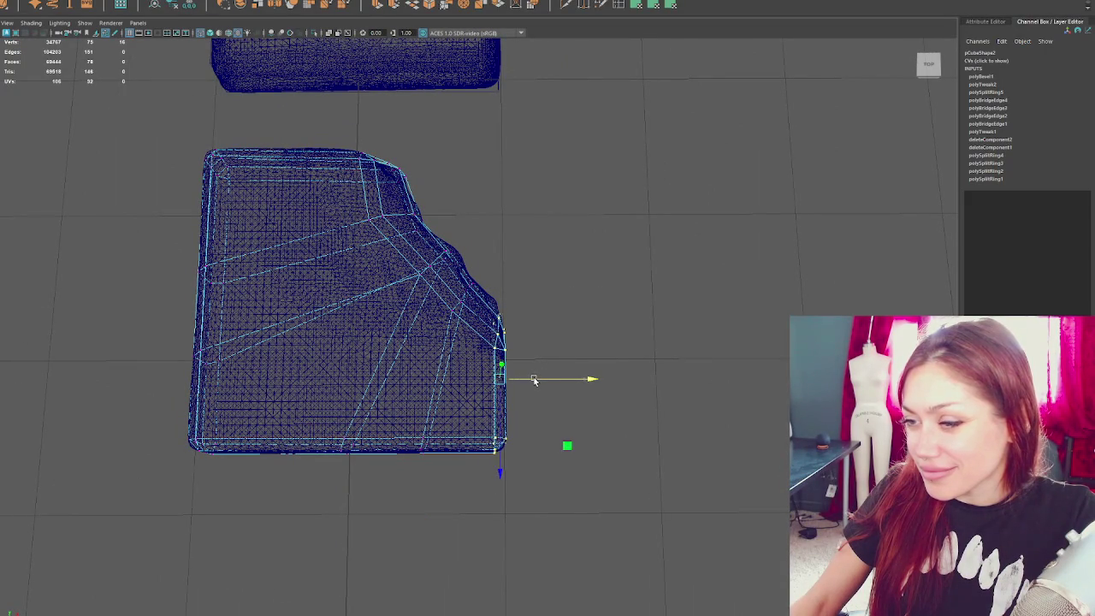
pyautogui.click(524, 184)
pyautogui.moveTo(523, 183)
pyautogui.keyDown('alt'); pyautogui.mouseDown()
pyautogui.moveTo(552, 338)
pyautogui.moveTo(561, 313)
pyautogui.moveTo(432, 291)
pyautogui.mouseUp(); pyautogui.keyUp('alt')
# - From above, pull a top edge of the cube slightly inward toward the cushion outline
pyautogui.press('5')
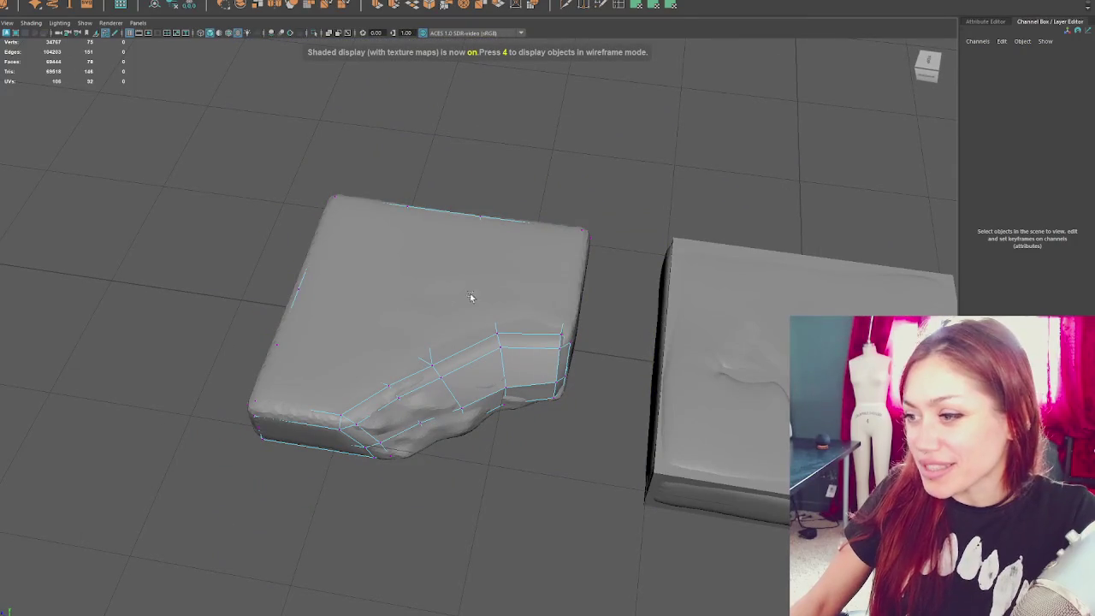
pyautogui.moveTo(598, 317)
pyautogui.keyDown('alt'); pyautogui.mouseDown()
pyautogui.moveTo(499, 299)
pyautogui.moveTo(452, 192)
pyautogui.moveTo(474, 177)
pyautogui.mouseUp(); pyautogui.keyUp('alt')
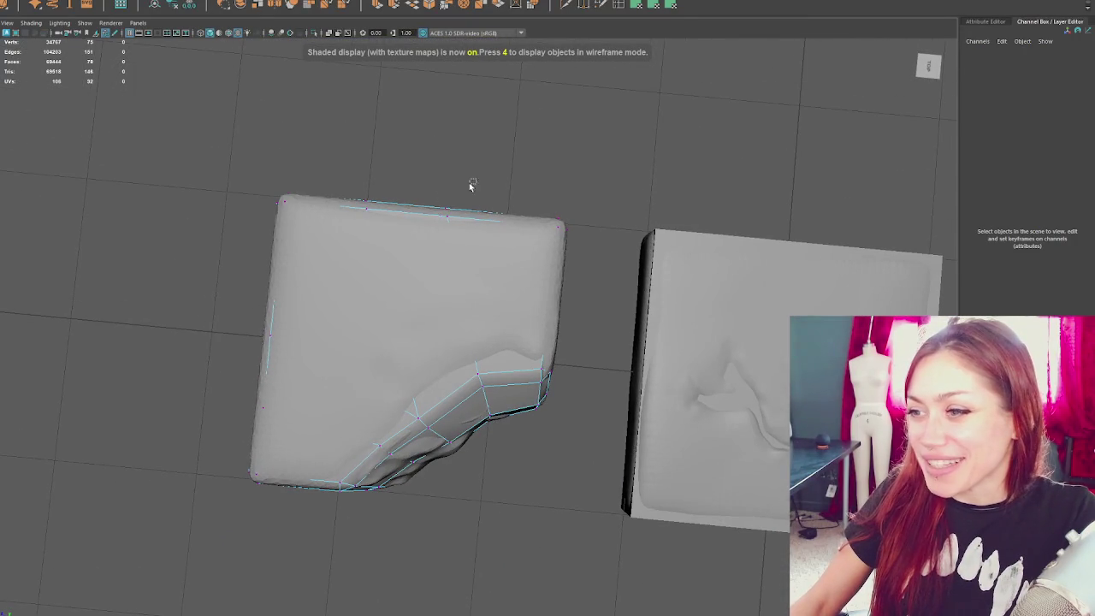
pyautogui.click(441, 239)
pyautogui.press('q')
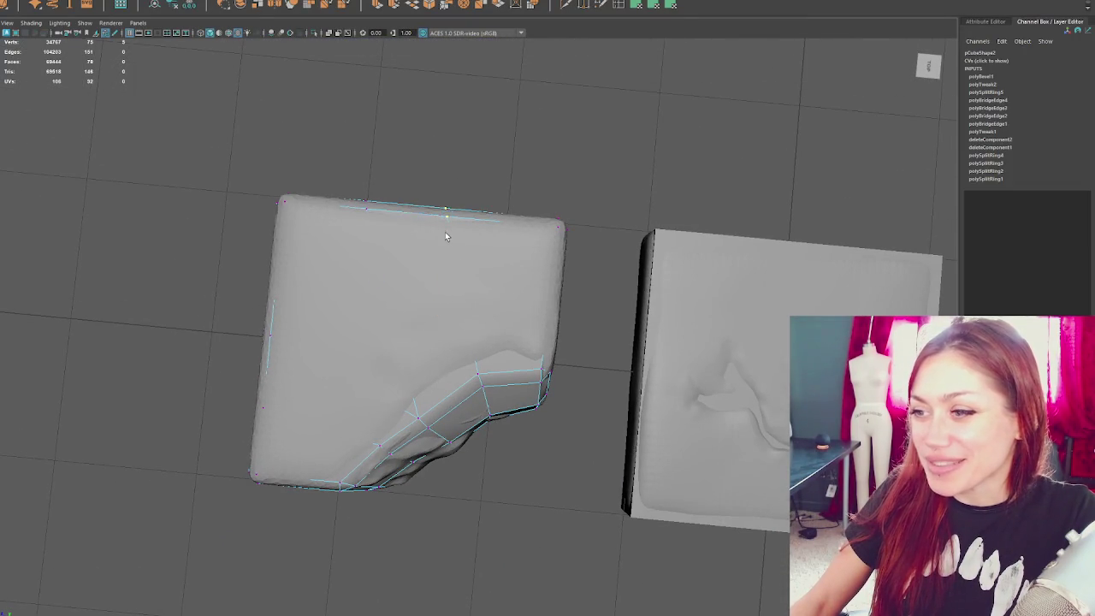
pyautogui.press('F8')
pyautogui.press('F8')
pyautogui.press('w')
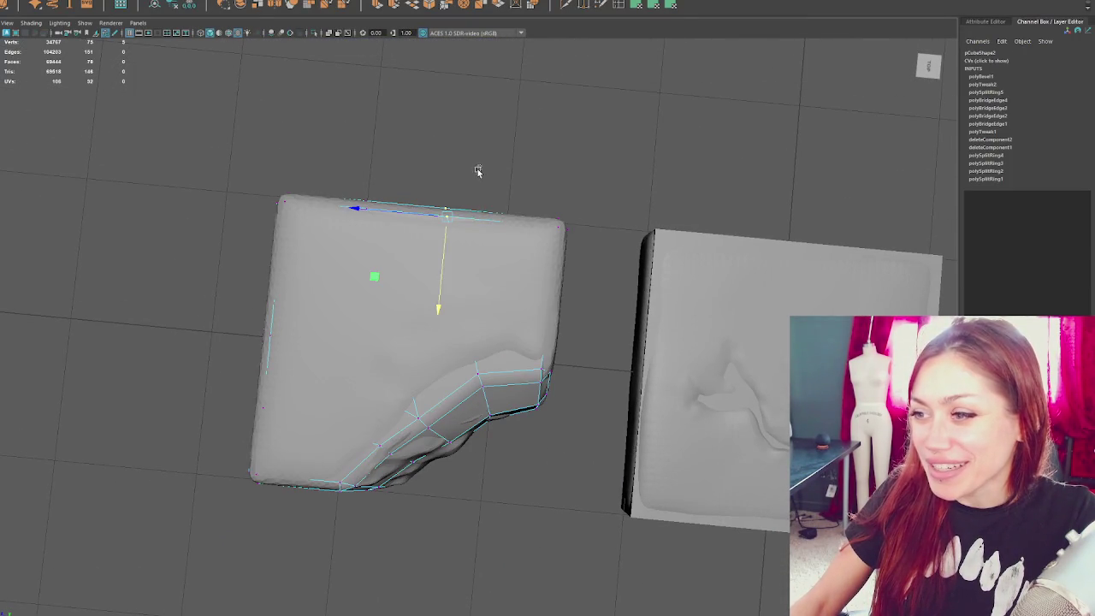
pyautogui.moveTo(442, 243); pyautogui.dragTo(441, 247)
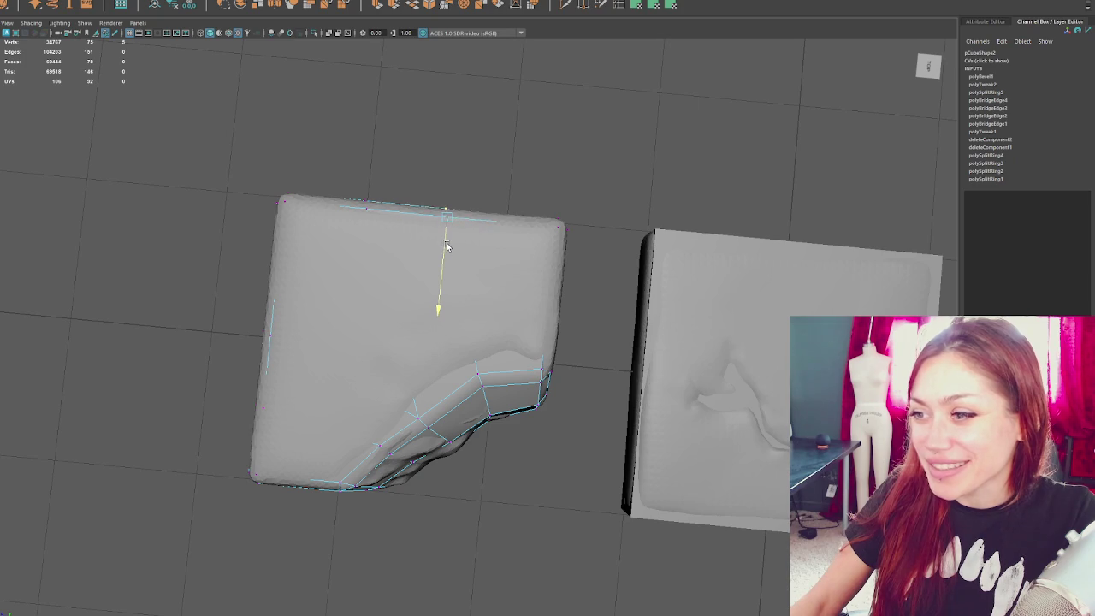
pyautogui.press('4')
# - Align further top-edge points and the far top corner with the cushion, checking in wireframe
pyautogui.click(366, 216)
pyautogui.press('5')
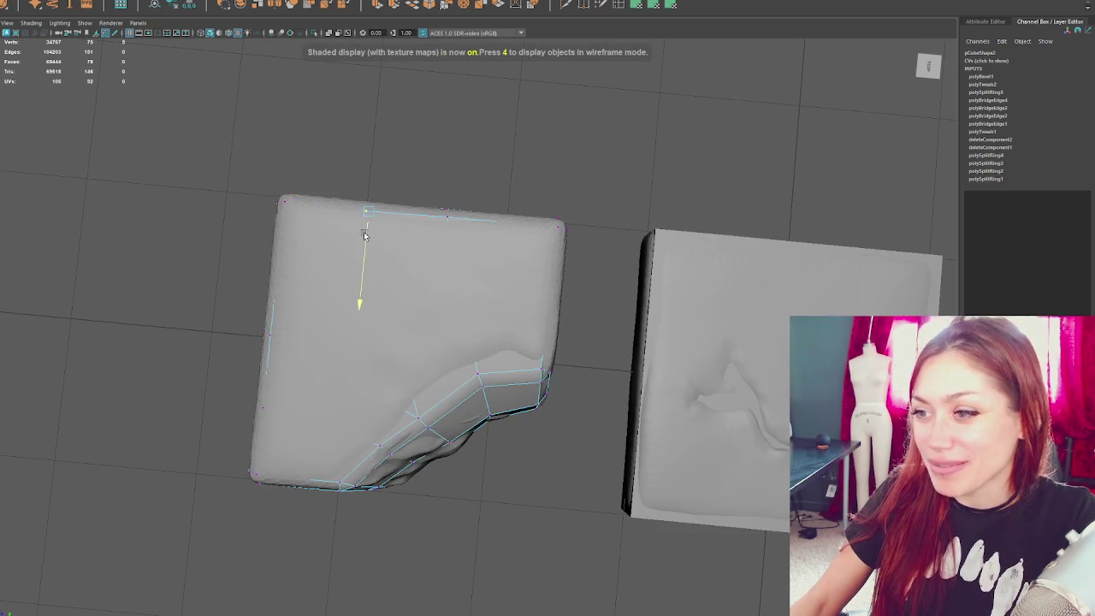
pyautogui.press('4')
pyautogui.click(280, 213)
pyautogui.keyDown('alt'); pyautogui.moveTo(334, 217); pyautogui.dragTo(533, 213); pyautogui.keyUp('alt')
pyautogui.press('5')
pyautogui.moveTo(428, 264)
pyautogui.keyDown('alt'); pyautogui.mouseDown()
pyautogui.moveTo(394, 212)
pyautogui.moveTo(425, 383)
pyautogui.moveTo(309, 381)
pyautogui.moveTo(308, 355)
pyautogui.moveTo(567, 311)
pyautogui.mouseUp(); pyautogui.keyUp('alt')
pyautogui.click(414, 299)
pyautogui.press('4')
pyautogui.press('6')
pyautogui.press('w')
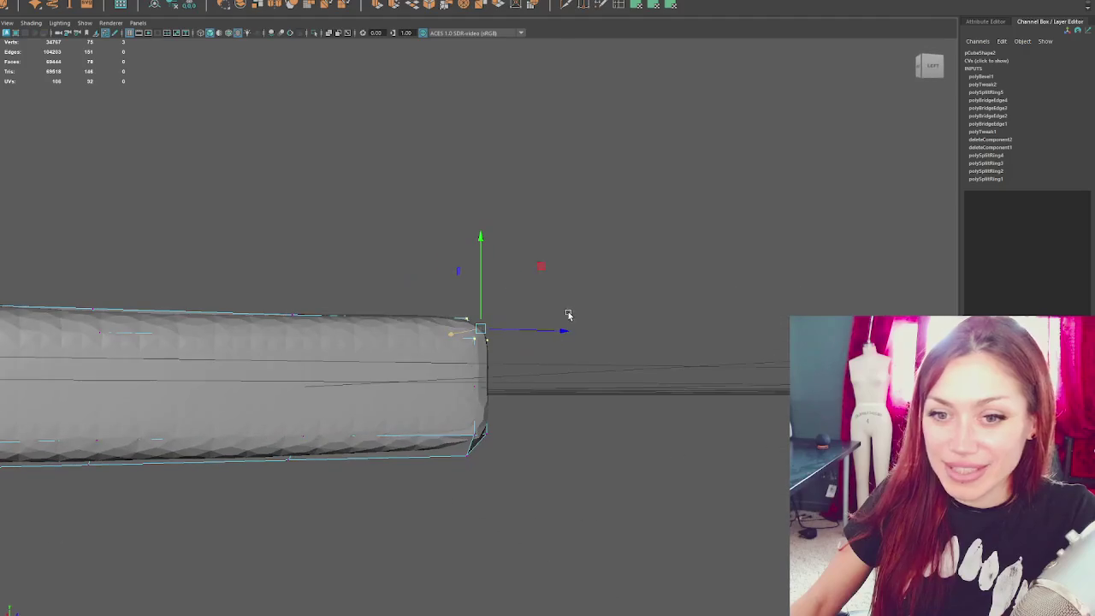
# - Fit the cube's bottom corner and bottom-right vertices to the cushion's underside
pyautogui.press('4')
pyautogui.moveTo(515, 420); pyautogui.dragTo(454, 462)
pyautogui.press('6')
pyautogui.moveTo(480, 420)
pyautogui.mouseDown()
pyautogui.moveTo(526, 405)
pyautogui.moveTo(442, 439)
pyautogui.moveTo(432, 412)
pyautogui.mouseUp()
pyautogui.keyDown('alt'); pyautogui.moveTo(684, 399); pyautogui.dragTo(483, 421); pyautogui.keyUp('alt')
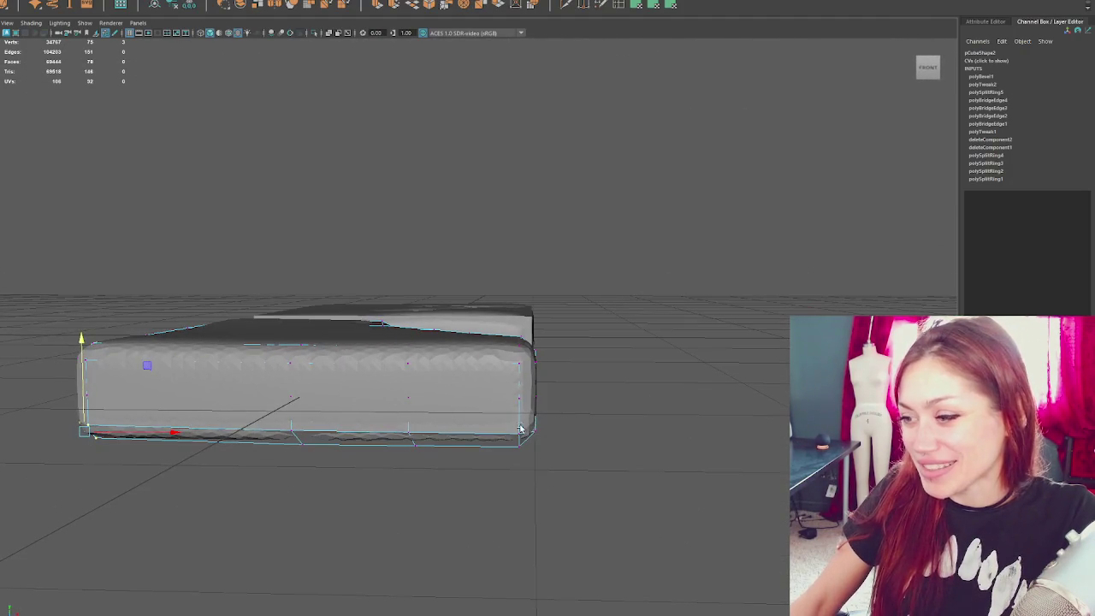
pyautogui.moveTo(479, 474); pyautogui.dragTo(479, 473)
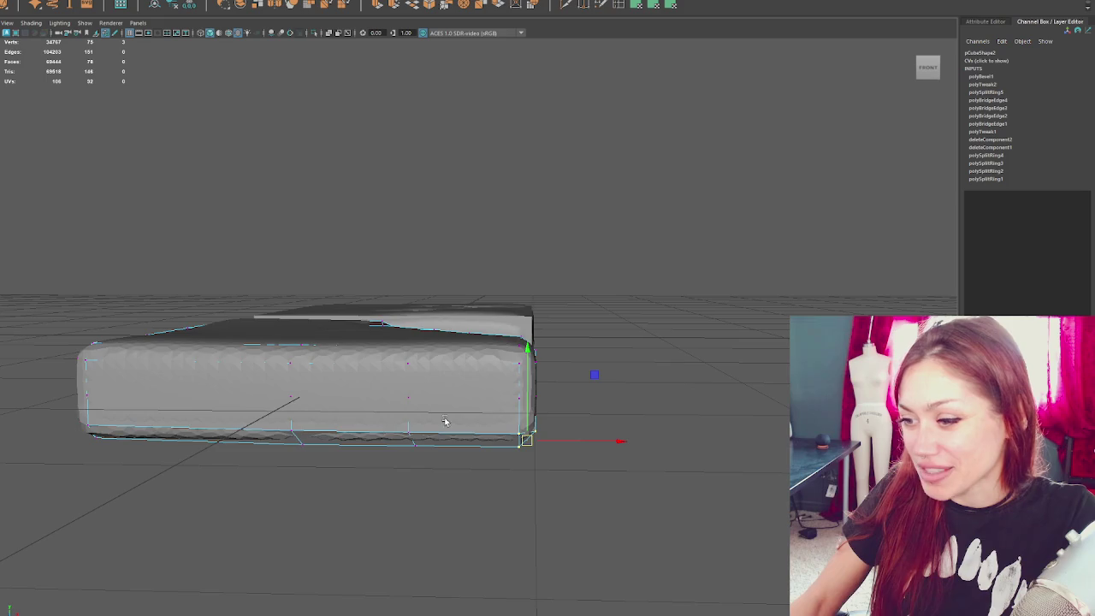
pyautogui.press('4')
pyautogui.click(412, 434)
pyautogui.press('5')
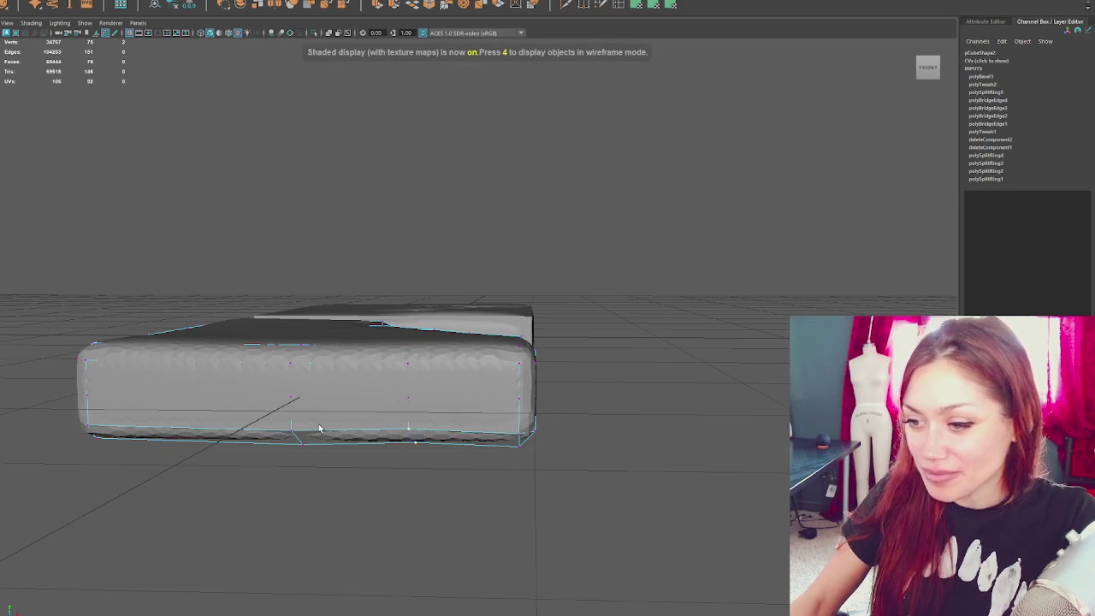
# - Align the bottom vertices further left and the lower-left corner with the cushion's base
pyautogui.press('4')
pyautogui.press('5')
pyautogui.click(293, 435)
pyautogui.moveTo(300, 408)
pyautogui.keyDown('alt'); pyautogui.mouseDown()
pyautogui.moveTo(456, 492)
pyautogui.moveTo(515, 435)
pyautogui.mouseUp(); pyautogui.keyUp('alt')
pyautogui.press('4')
pyautogui.press('6')
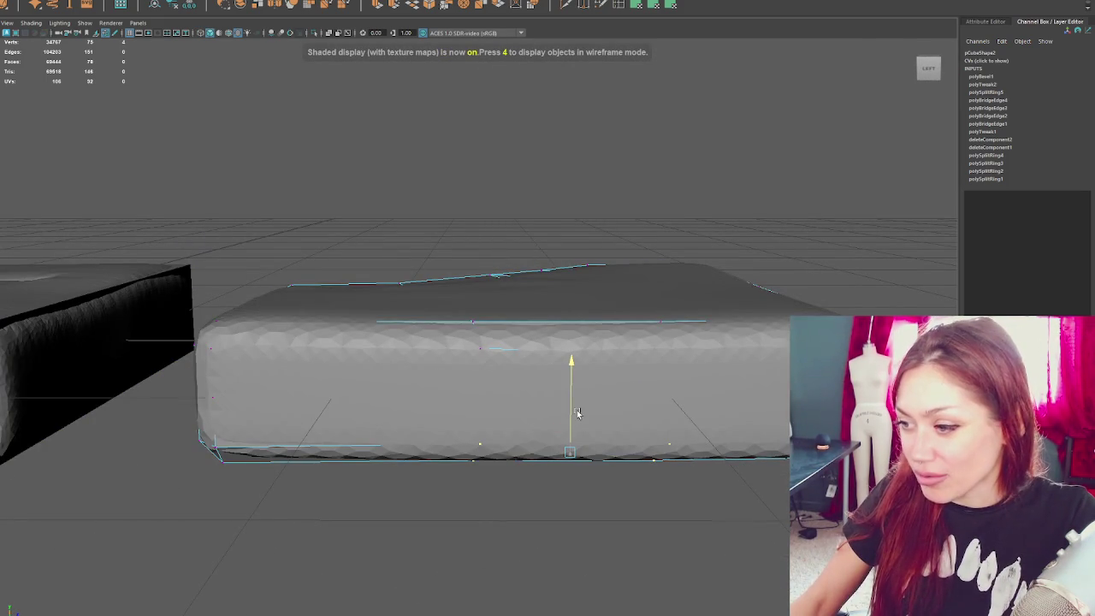
pyautogui.keyDown('alt'); pyautogui.moveTo(576, 413); pyautogui.dragTo(421, 419); pyautogui.keyUp('alt')
pyautogui.click(325, 413)
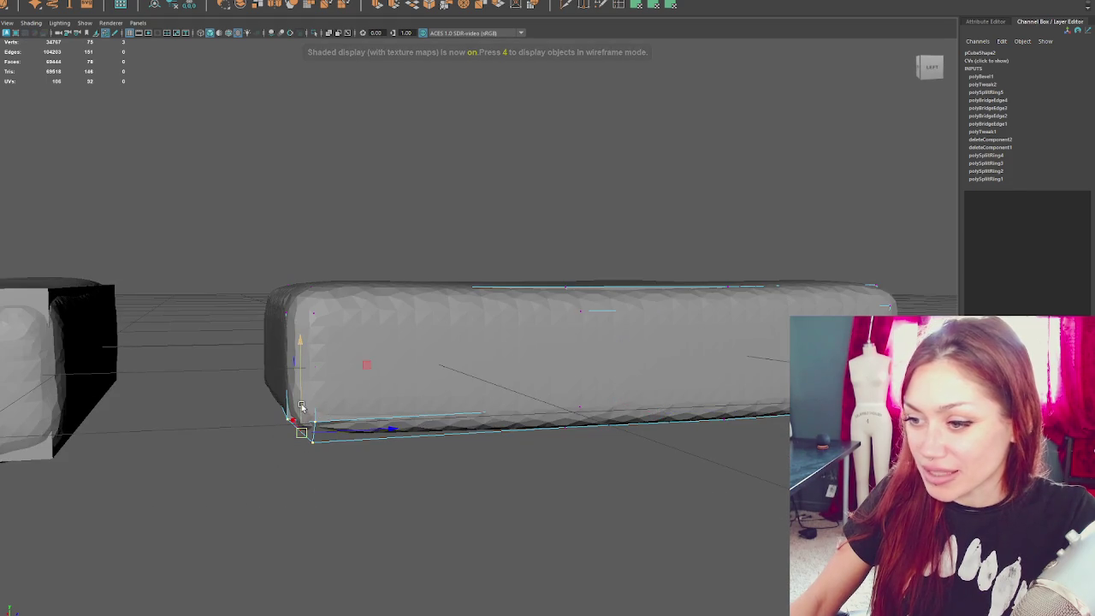
pyautogui.moveTo(311, 400)
pyautogui.keyDown('alt'); pyautogui.mouseDown()
pyautogui.moveTo(433, 386)
pyautogui.moveTo(415, 398)
pyautogui.moveTo(481, 415)
pyautogui.moveTo(528, 403)
pyautogui.moveTo(647, 486)
pyautogui.moveTo(642, 456)
pyautogui.mouseUp(); pyautogui.keyUp('alt')
pyautogui.press('4')
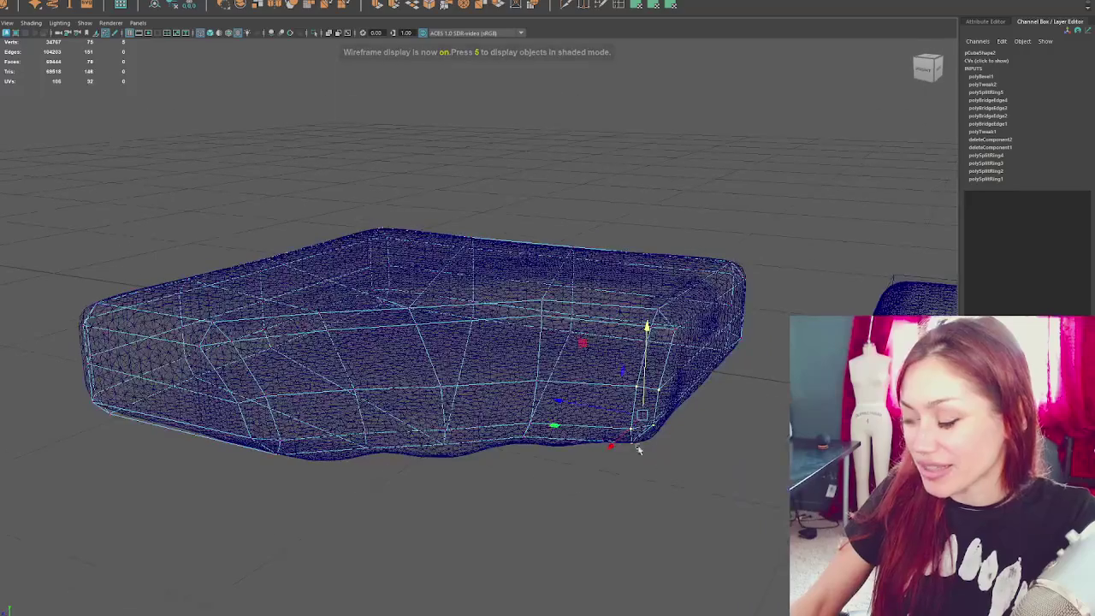
# - Nudge the cage's right-corner vertices along X to match the scanned cushion
pyautogui.press('6')
pyautogui.moveTo(590, 406); pyautogui.dragTo(597, 409)
pyautogui.click(687, 328)
pyautogui.click(660, 317)
pyautogui.moveTo(619, 317); pyautogui.dragTo(628, 319)
pyautogui.press('4')
pyautogui.click(737, 267)
pyautogui.press('6')
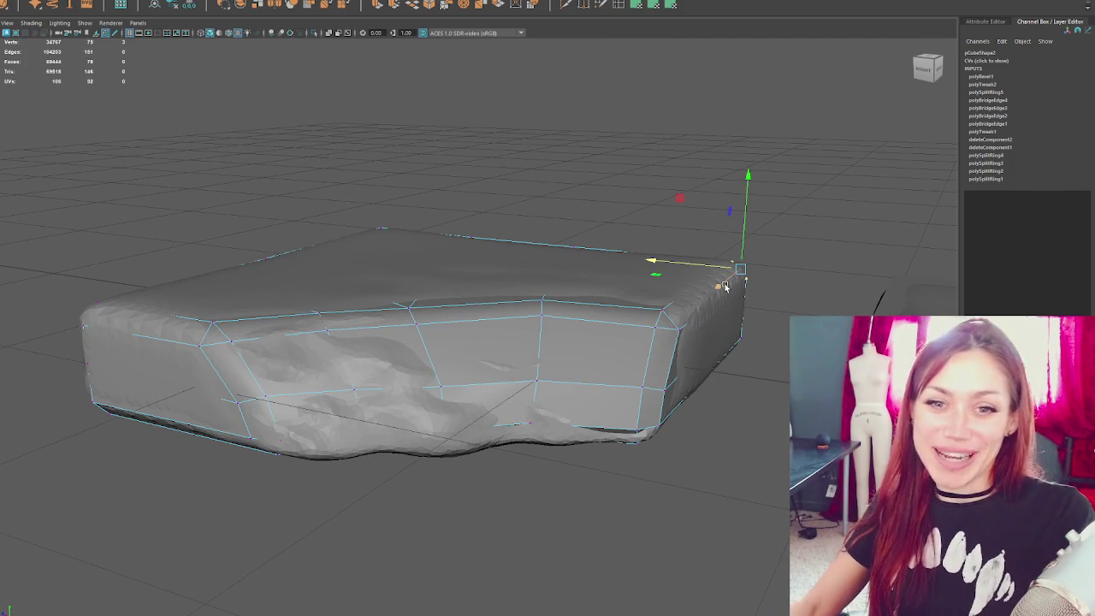
# - Pull the lower side and corner vertices out onto the cushion's bulging bottom edge
pyautogui.keyDown('alt'); pyautogui.moveTo(724, 287); pyautogui.dragTo(766, 310); pyautogui.keyUp('alt')
pyautogui.press('4')
pyautogui.press('6')
pyautogui.click(760, 322)
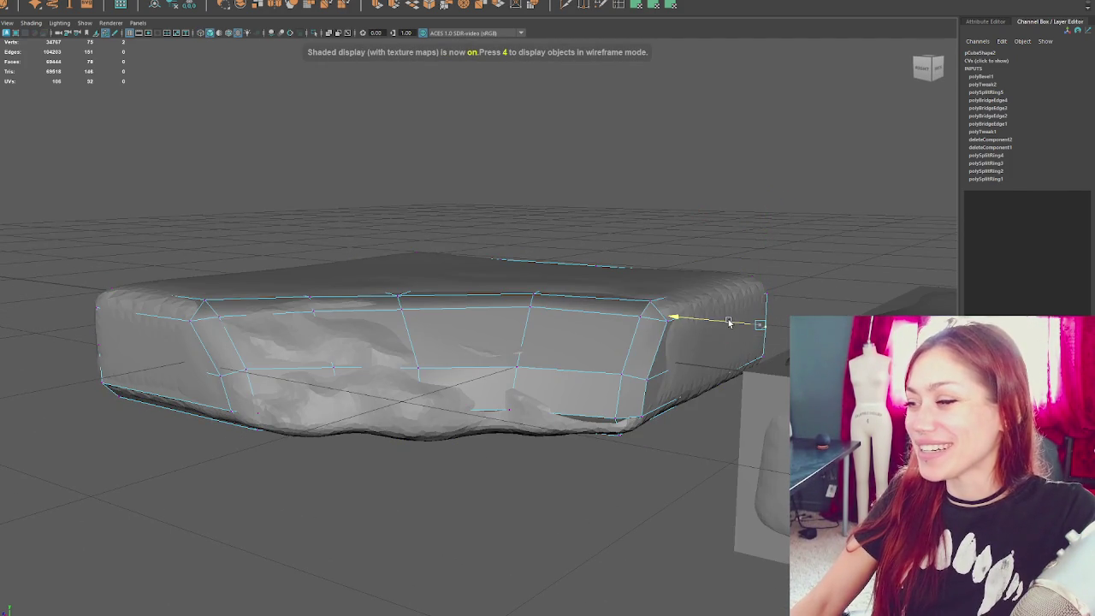
pyautogui.press('4')
pyautogui.click(636, 375)
pyautogui.press('6')
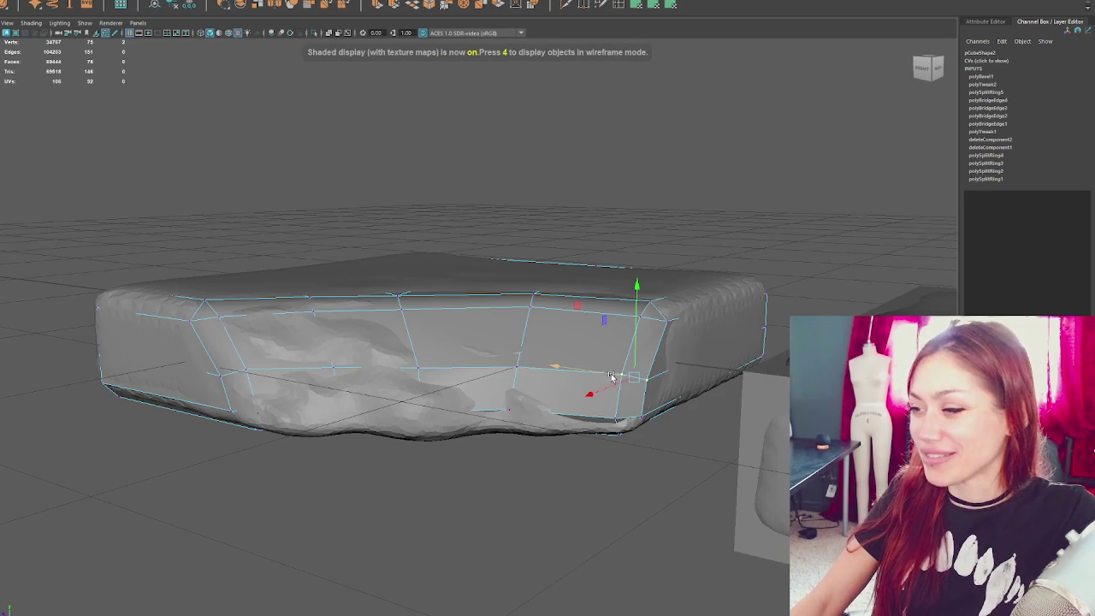
pyautogui.moveTo(672, 377)
pyautogui.keyDown('alt'); pyautogui.mouseDown()
pyautogui.moveTo(524, 411)
pyautogui.moveTo(542, 418)
pyautogui.mouseUp(); pyautogui.keyUp('alt')
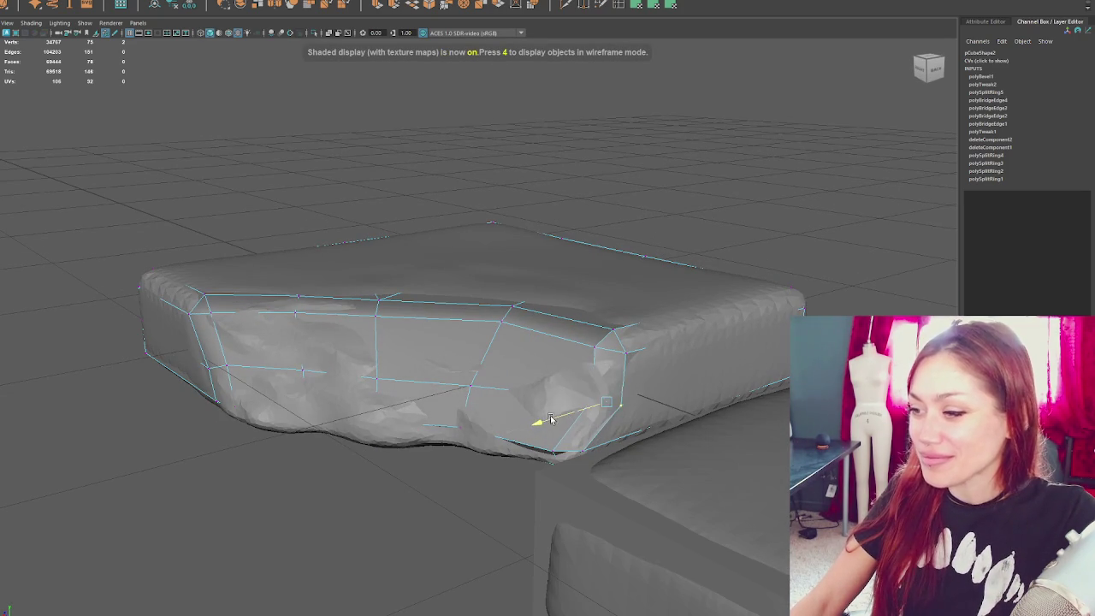
pyautogui.press('4')
pyautogui.click(461, 432)
pyautogui.press('6')
pyautogui.moveTo(441, 440)
pyautogui.mouseDown()
pyautogui.moveTo(508, 452)
pyautogui.moveTo(543, 416)
pyautogui.moveTo(548, 477)
pyautogui.moveTo(566, 450)
pyautogui.moveTo(548, 474)
pyautogui.moveTo(555, 462)
pyautogui.moveTo(539, 428)
pyautogui.mouseUp()
pyautogui.press('4')
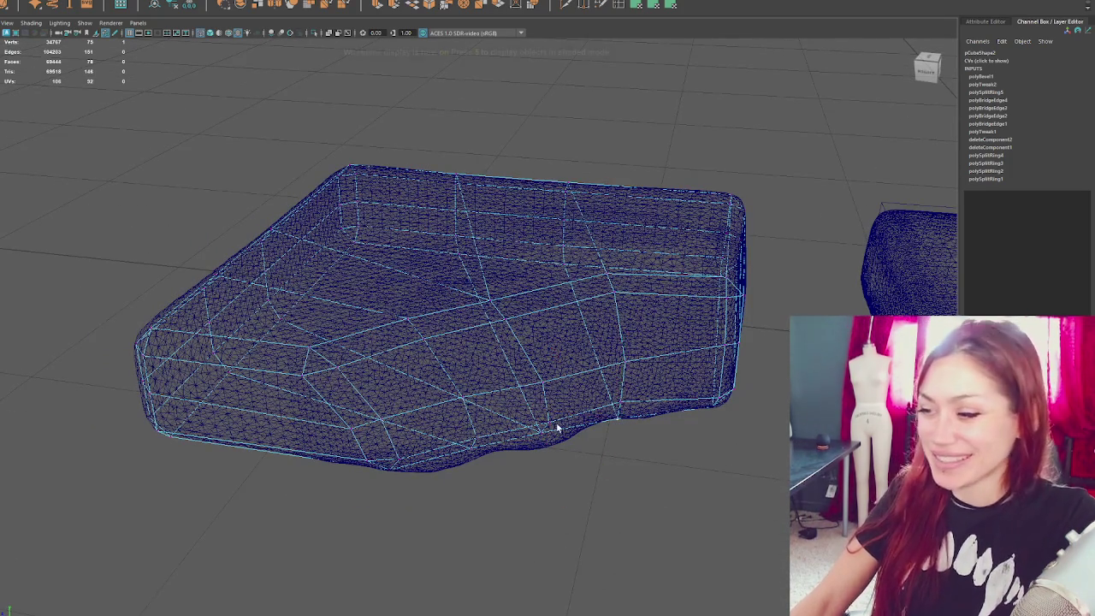
# - Slide two bottom-edge cage vertices sideways and outward to match the scan
pyautogui.press('4')
pyautogui.click(530, 438)
pyautogui.moveTo(508, 440); pyautogui.dragTo(482, 444)
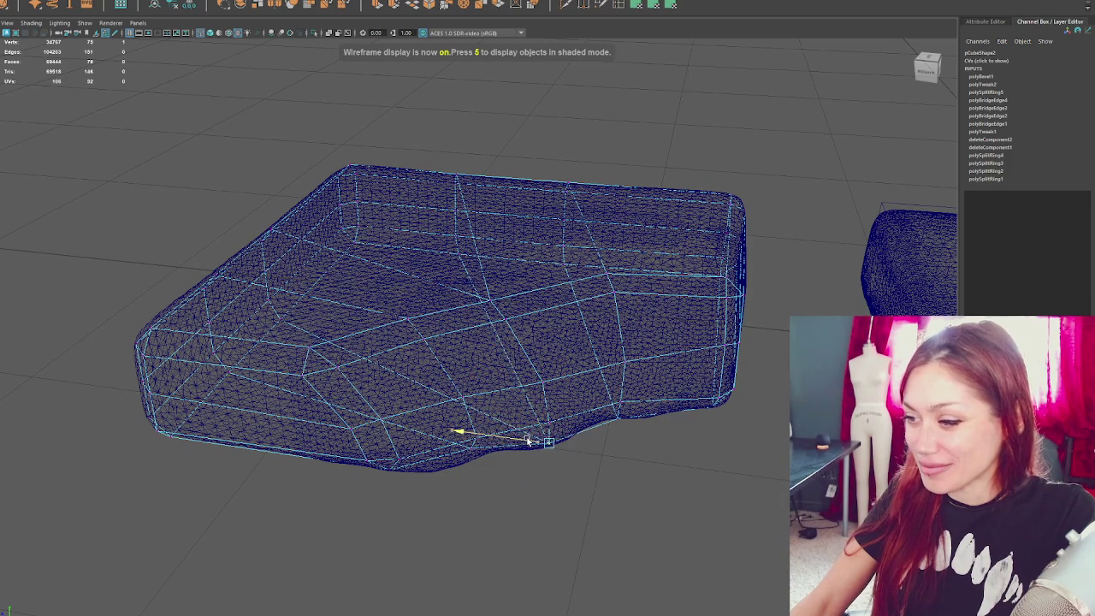
pyautogui.click(455, 447)
pyautogui.click(477, 462)
pyautogui.moveTo(472, 484); pyautogui.dragTo(465, 462)
pyautogui.press('5')
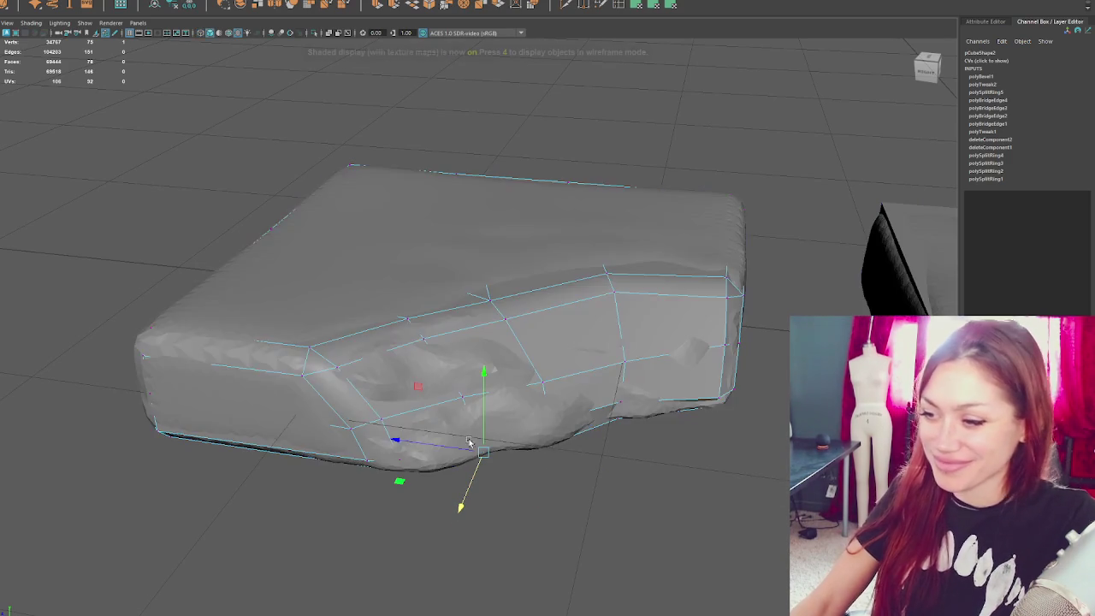
# - Reselect the low-poly cage from a new angle and return to its vertices in wireframe
pyautogui.moveTo(391, 469)
pyautogui.keyDown('alt'); pyautogui.mouseDown()
pyautogui.moveTo(617, 218)
pyautogui.moveTo(638, 250)
pyautogui.mouseUp(); pyautogui.keyUp('alt')
pyautogui.click(638, 250)
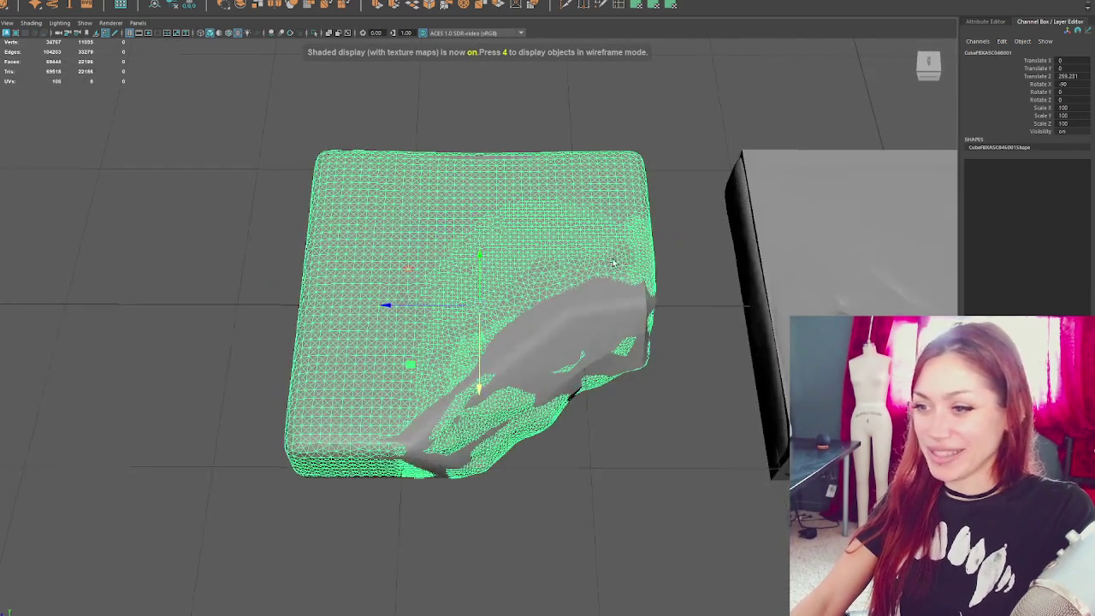
pyautogui.keyDown('alt'); pyautogui.moveTo(501, 358); pyautogui.dragTo(578, 481); pyautogui.keyUp('alt')
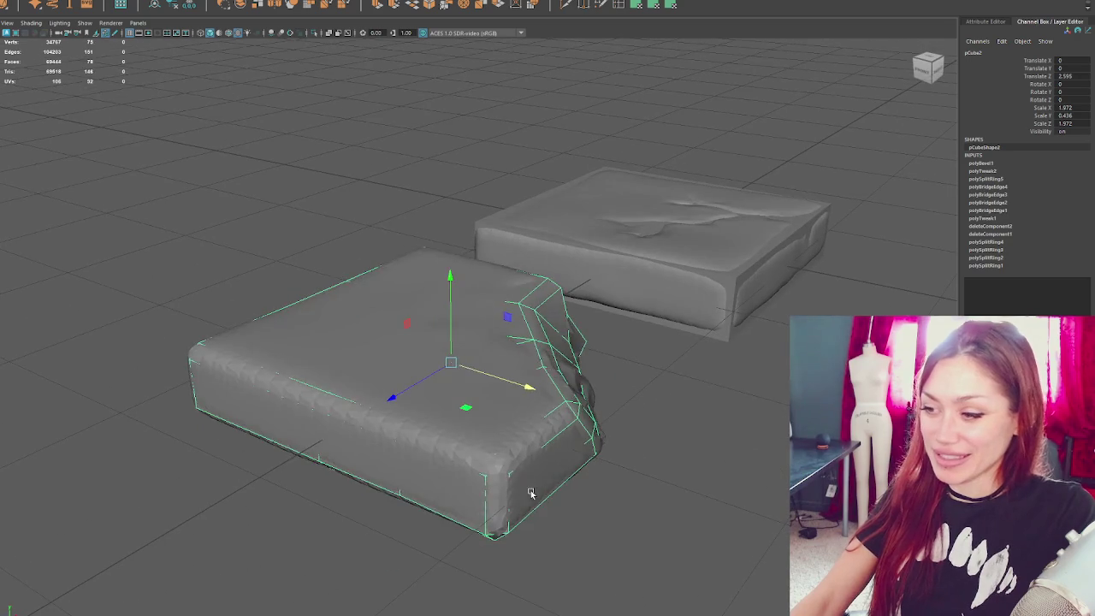
pyautogui.click(578, 415)
pyautogui.moveTo(689, 416)
pyautogui.keyDown('alt'); pyautogui.mouseDown()
pyautogui.moveTo(677, 410)
pyautogui.moveTo(667, 360)
pyautogui.mouseUp(); pyautogui.keyUp('alt')
pyautogui.moveTo(212, 155); pyautogui.dragTo(175, 151, button='right')
pyautogui.press('4')
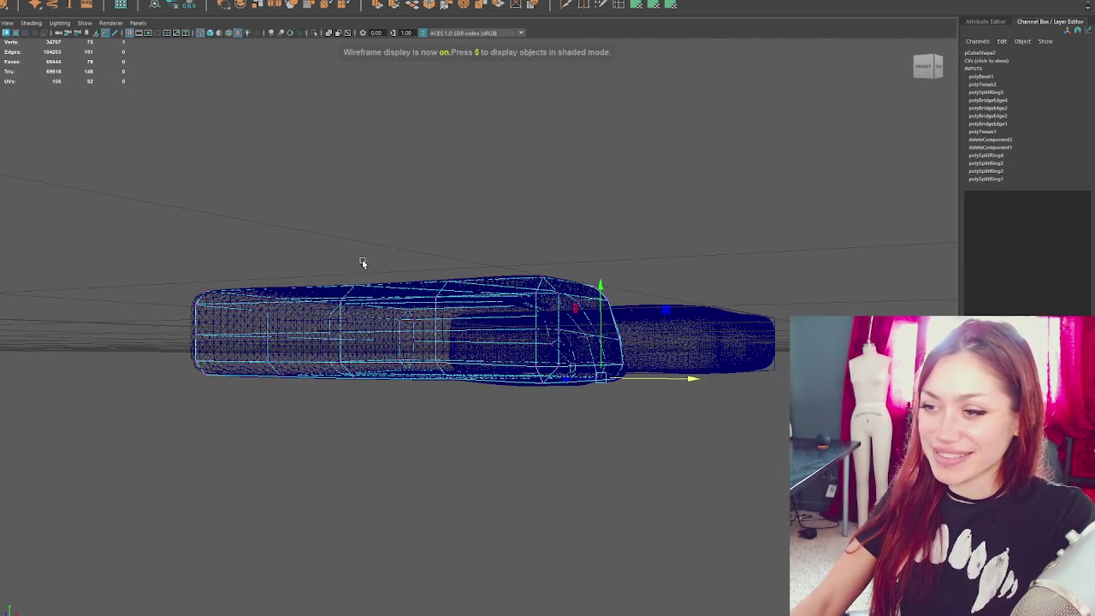
pyautogui.moveTo(341, 251)
pyautogui.keyDown('alt'); pyautogui.mouseDown()
pyautogui.moveTo(303, 262)
pyautogui.moveTo(310, 244)
pyautogui.moveTo(255, 277)
pyautogui.mouseUp(); pyautogui.keyUp('alt')
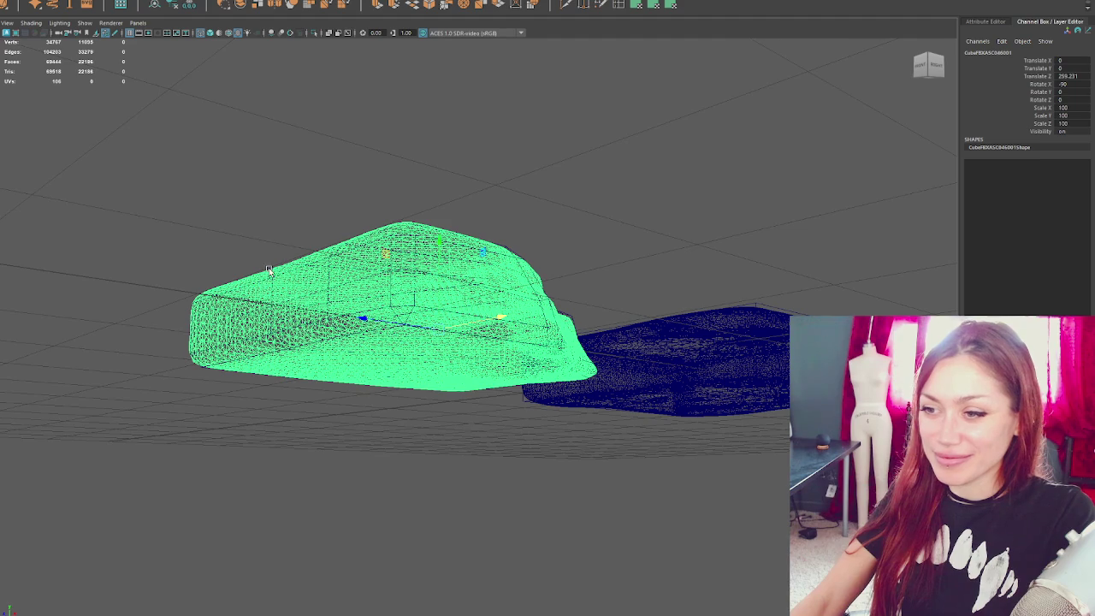
# - Recheck the cage's vertex alignment, then return to object mode and clear the selection
pyautogui.click(378, 186)
pyautogui.click(274, 313)
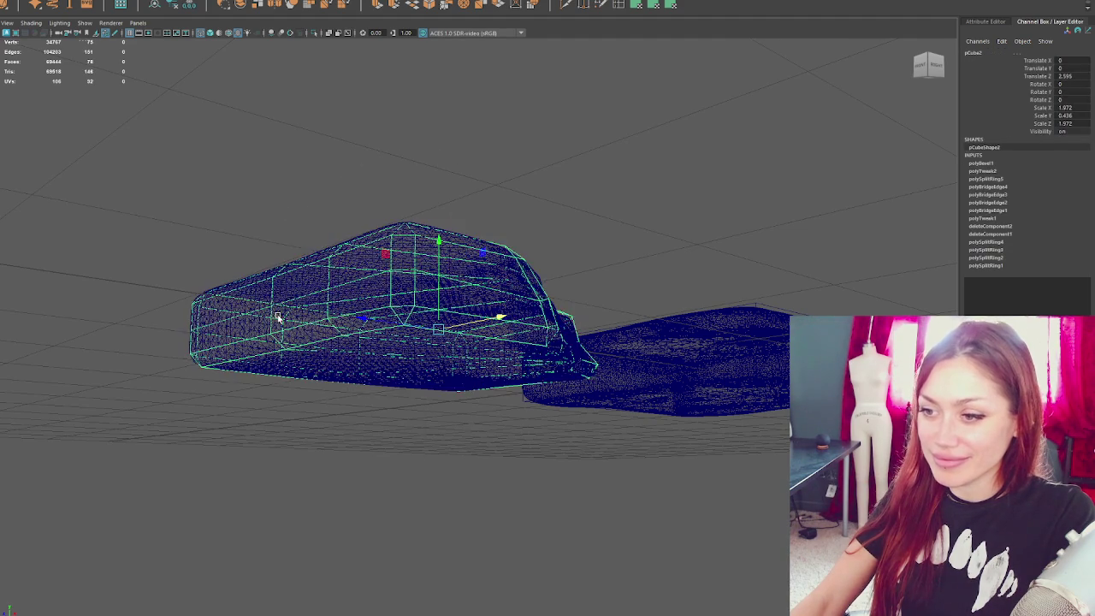
pyautogui.press('5')
pyautogui.moveTo(309, 159); pyautogui.dragTo(253, 150, button='right')
pyautogui.moveTo(252, 150)
pyautogui.keyDown('alt'); pyautogui.mouseDown()
pyautogui.moveTo(317, 227)
pyautogui.moveTo(286, 227)
pyautogui.moveTo(307, 277)
pyautogui.moveTo(281, 327)
pyautogui.mouseUp(); pyautogui.keyUp('alt')
pyautogui.press('4')
pyautogui.press('5')
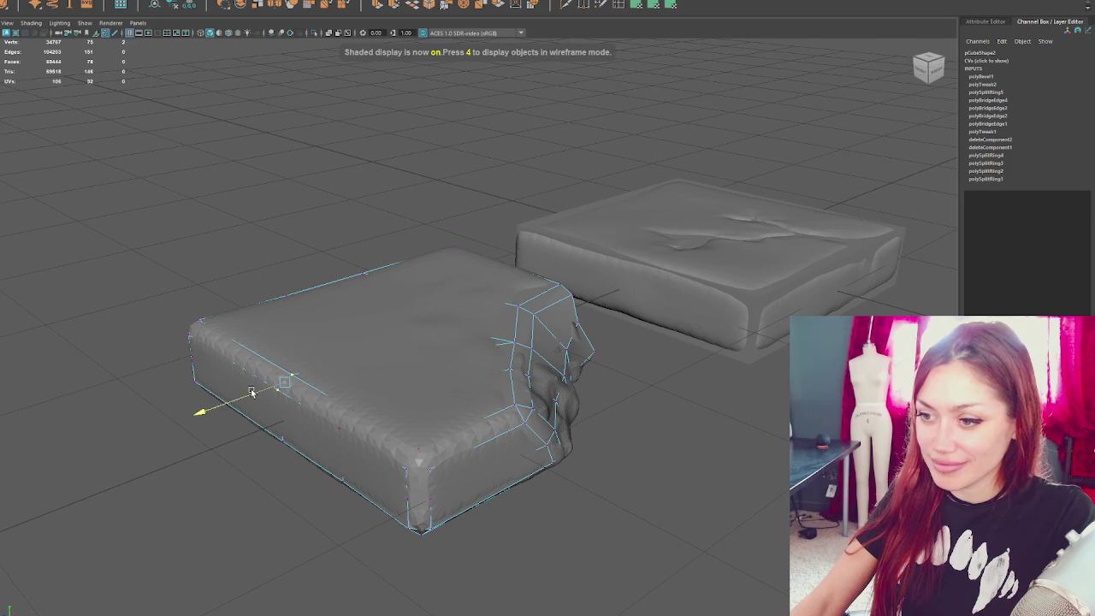
pyautogui.press('F8')
pyautogui.click(352, 410)
pyautogui.click(338, 216)
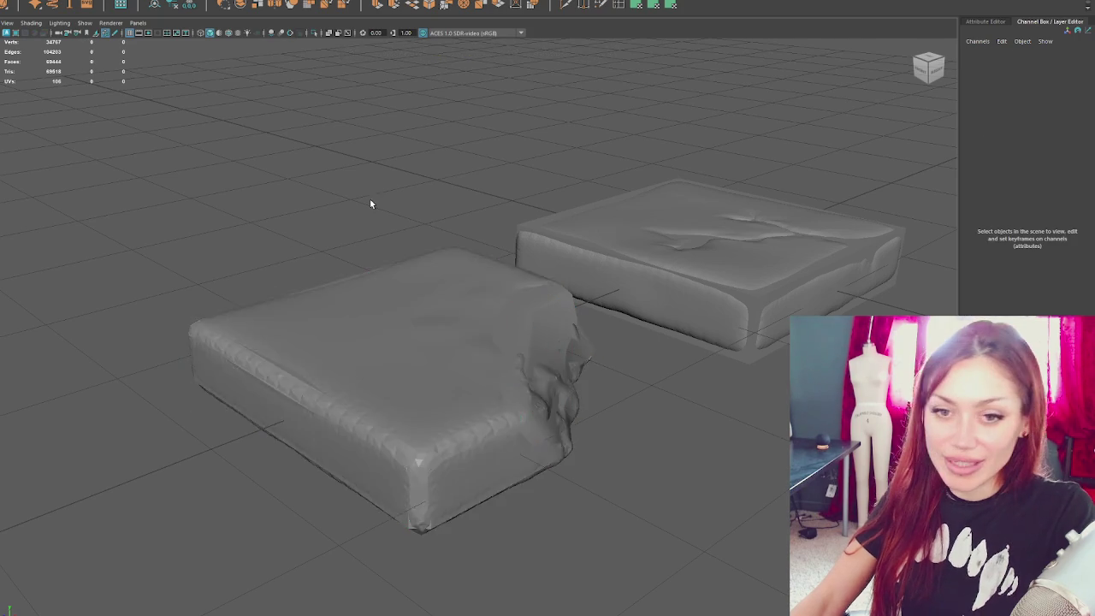
pyautogui.keyDown('alt'); pyautogui.moveTo(338, 215); pyautogui.dragTo(350, 205); pyautogui.keyUp('alt')
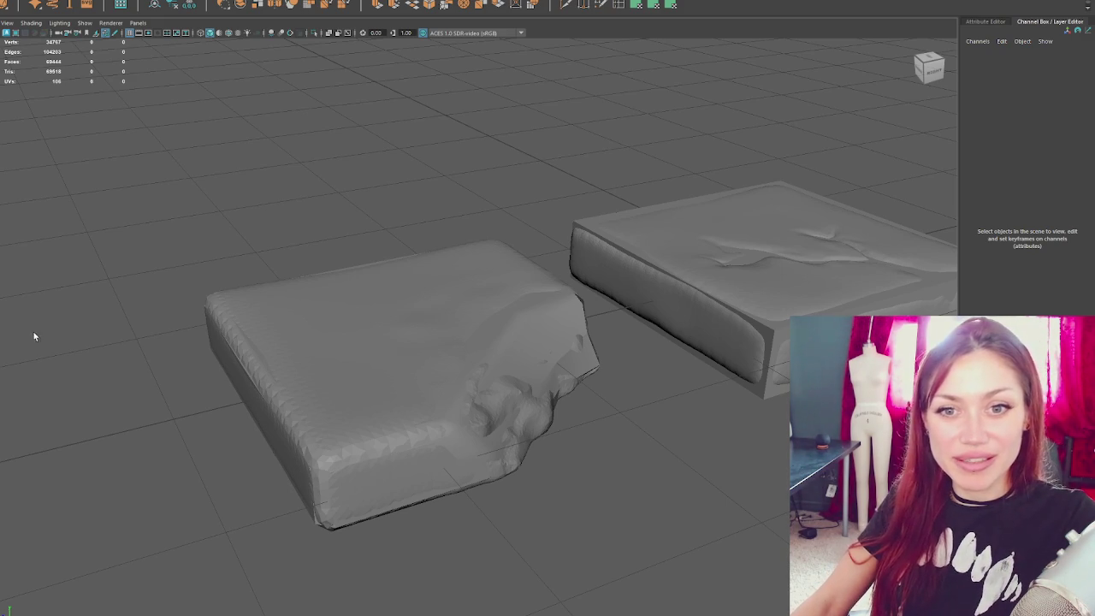
pyautogui.click(259, 291)
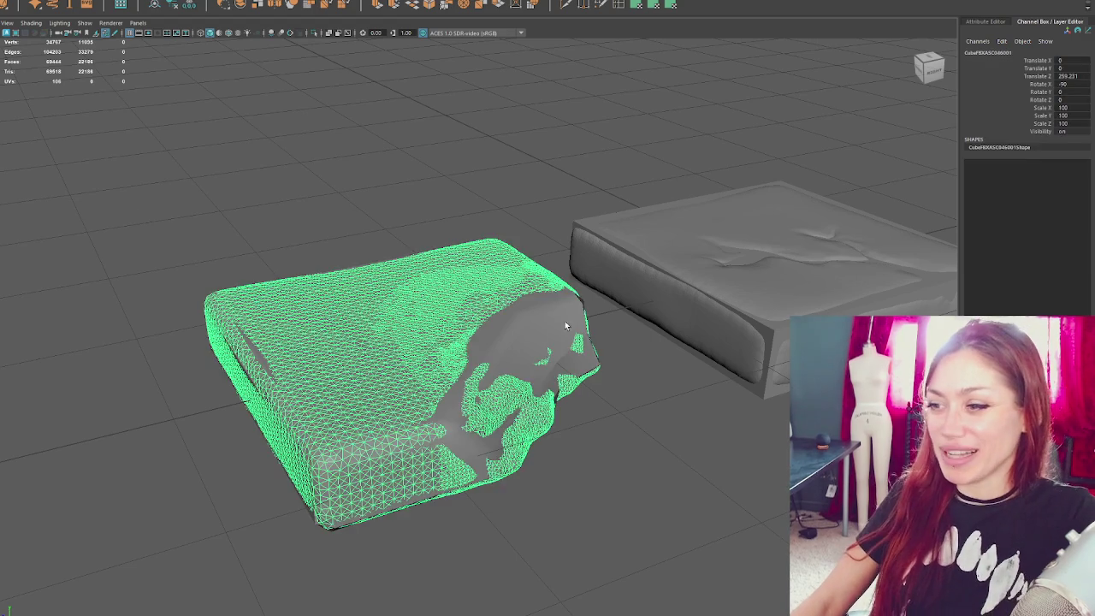
# - Select the right cushion cube pCube1 and frame it in the view
pyautogui.keyDown('alt'); pyautogui.moveTo(697, 252); pyautogui.dragTo(562, 399, button='middle'); pyautogui.keyUp('alt')
pyautogui.click(562, 398)
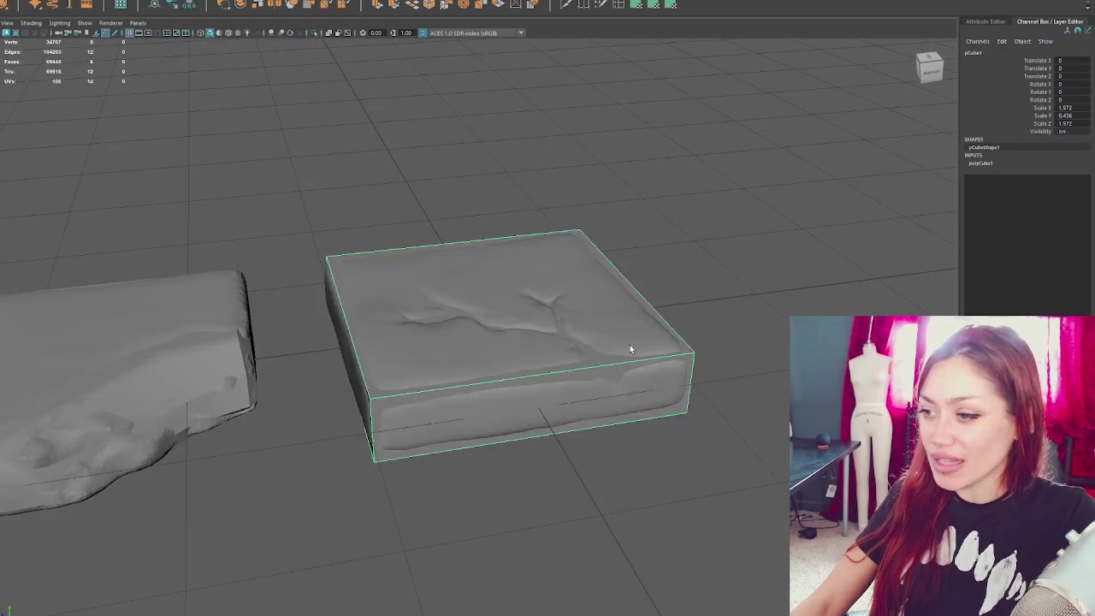
pyautogui.press('f')
pyautogui.moveTo(603, 330)
pyautogui.keyDown('alt'); pyautogui.mouseDown()
pyautogui.moveTo(714, 195)
pyautogui.moveTo(401, 235)
pyautogui.mouseUp(); pyautogui.keyUp('alt')
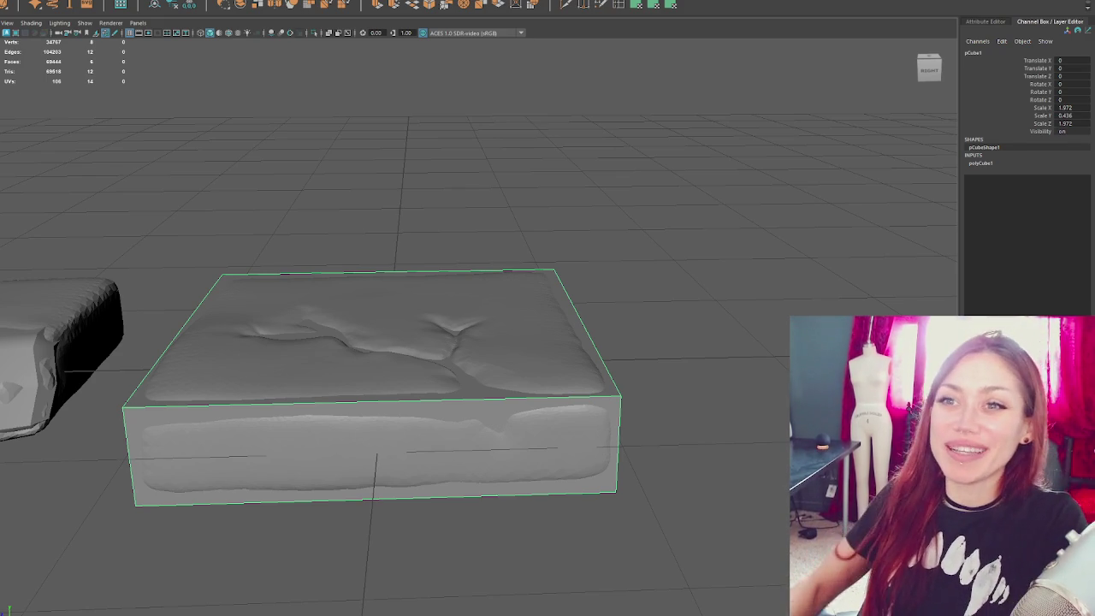
pyautogui.scroll(-3, 430, 146)
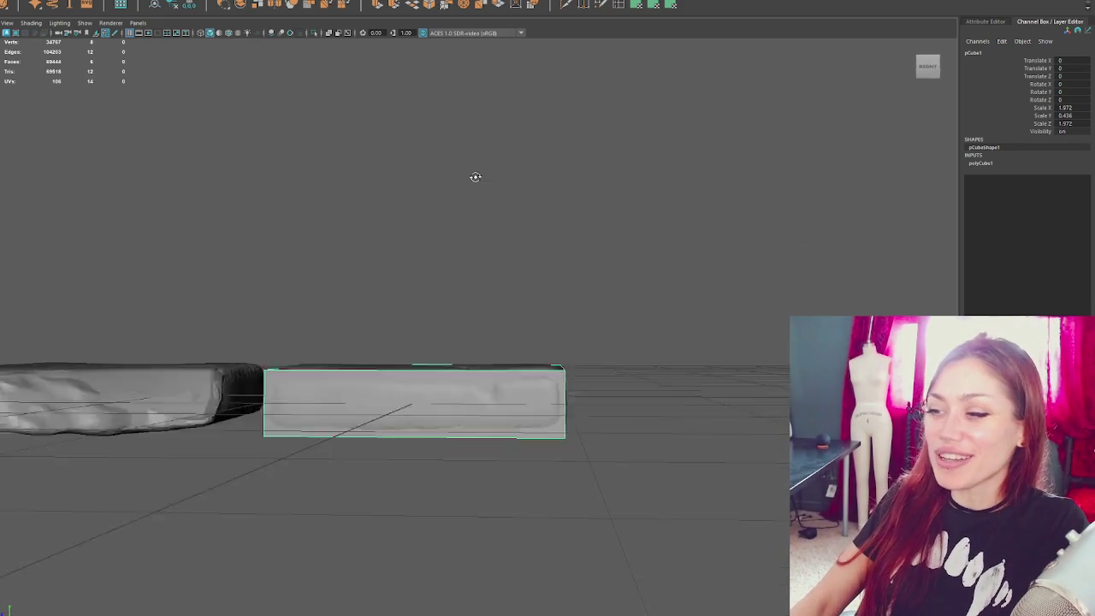
pyautogui.keyDown('alt'); pyautogui.moveTo(496, 195); pyautogui.dragTo(488, 218); pyautogui.keyUp('alt')
pyautogui.scroll(3, 487, 222)
pyautogui.scroll(2, 488, 222)
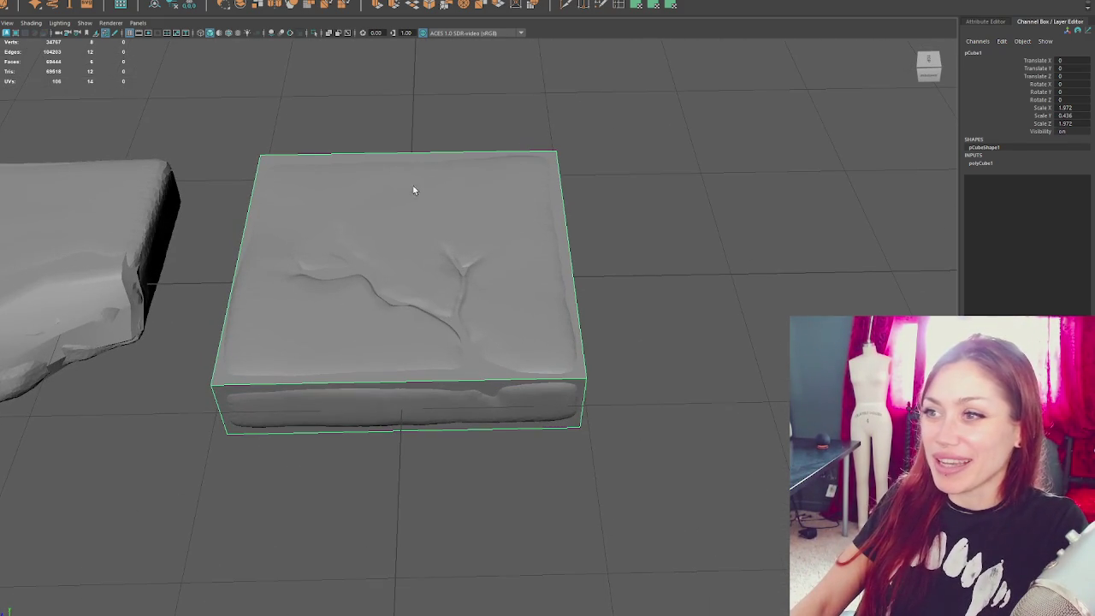
# - Bevel the cube's edges with a fraction of 0.3 and inspect the result
pyautogui.hotkey('ctrl', 'b')
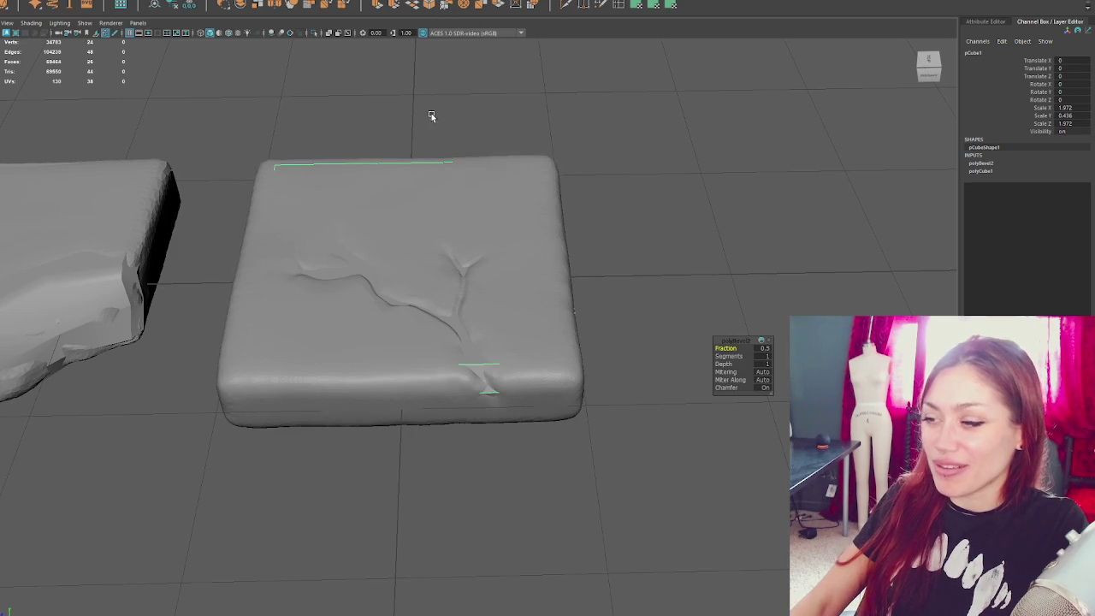
pyautogui.press('4')
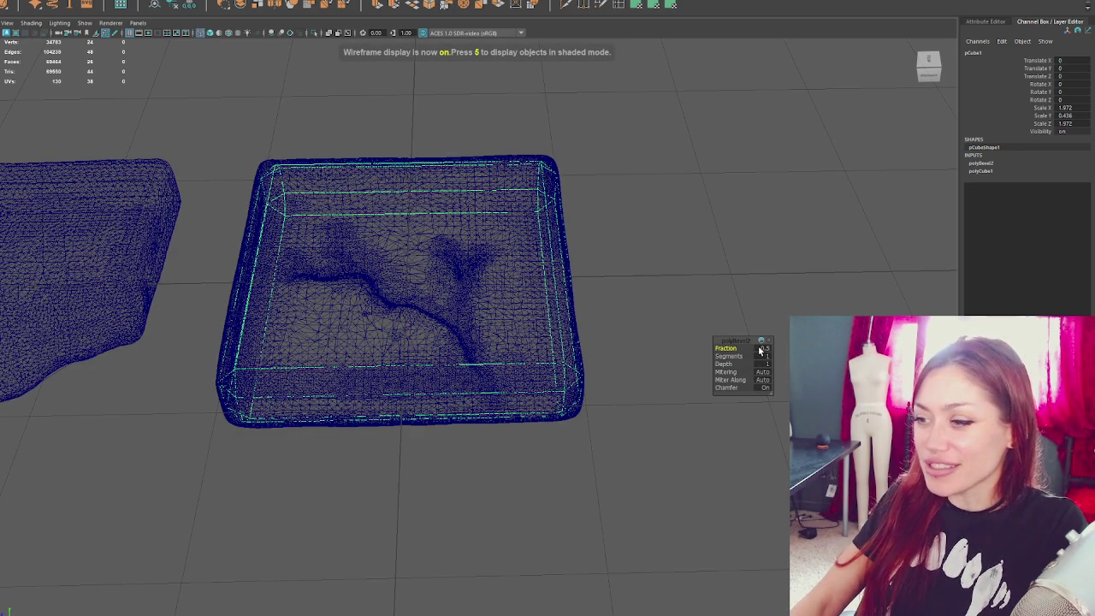
pyautogui.write('0.3')
pyautogui.press('Return')
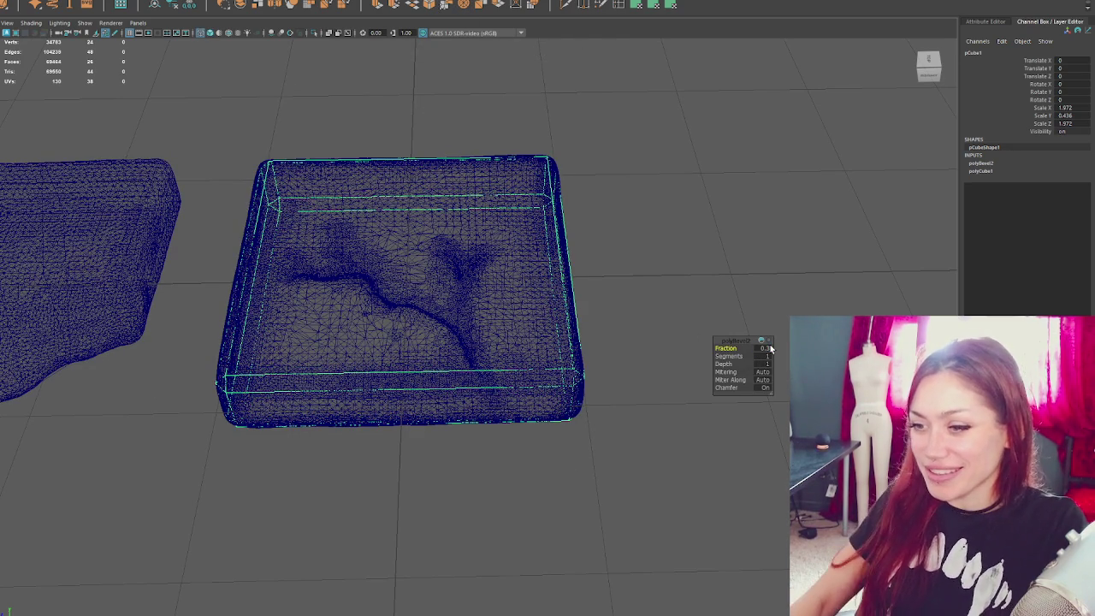
pyautogui.click(694, 318)
pyautogui.press('5')
pyautogui.keyDown('alt'); pyautogui.moveTo(695, 318); pyautogui.dragTo(539, 354); pyautogui.keyUp('alt')
pyautogui.click(521, 355)
pyautogui.keyDown('shift'); pyautogui.rightClick(707, 194); pyautogui.keyUp('shift')
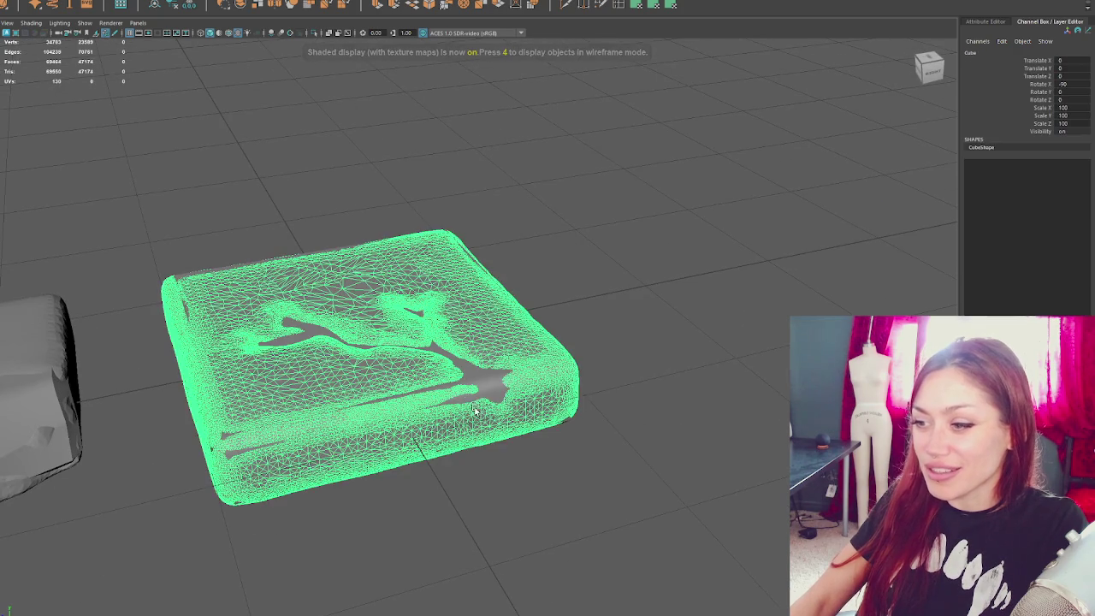
pyautogui.keyDown('alt'); pyautogui.moveTo(685, 357); pyautogui.dragTo(643, 357); pyautogui.keyUp('alt')
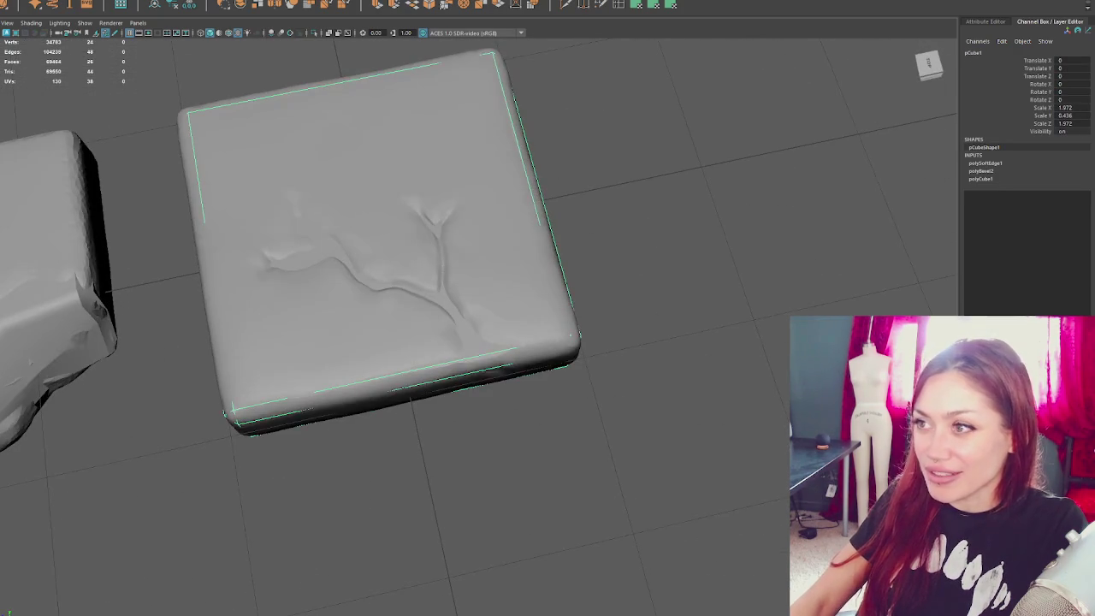
pyautogui.click(619, 7)
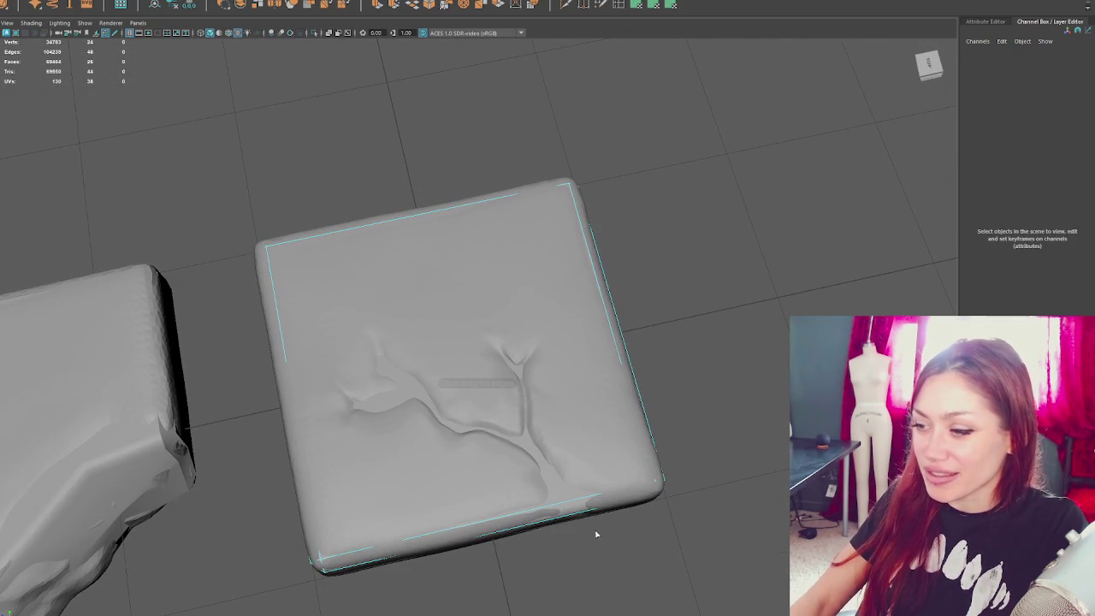
# - Insert two edge loops across the bevelled cube near its borders
pyautogui.click(565, 510)
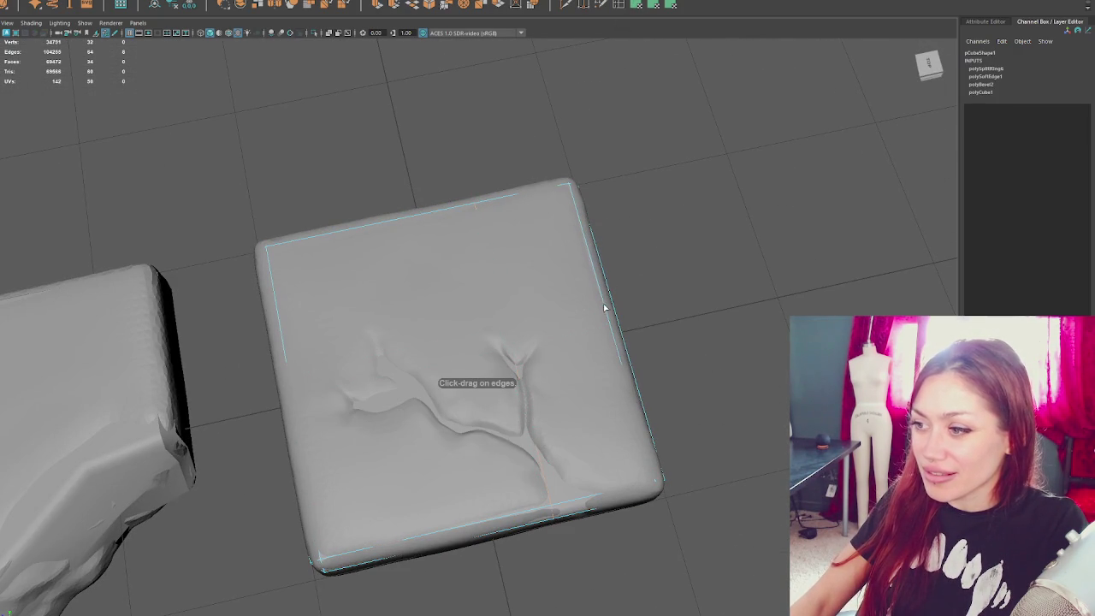
pyautogui.moveTo(731, 264); pyautogui.dragTo(677, 271, button='right')
pyautogui.keyDown('alt'); pyautogui.moveTo(676, 271); pyautogui.dragTo(658, 253); pyautogui.keyUp('alt')
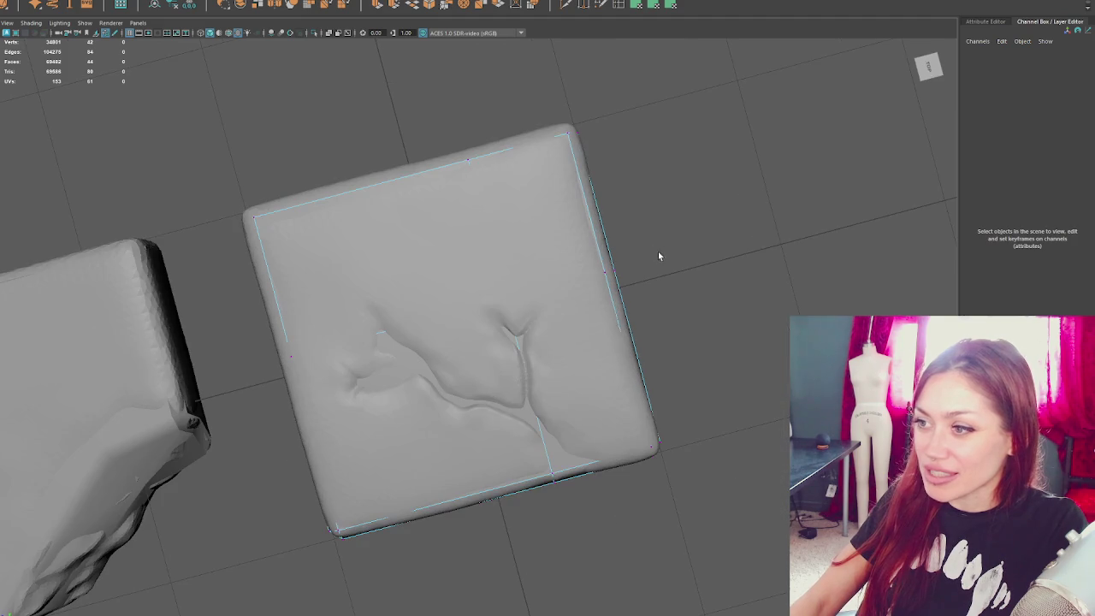
pyautogui.moveTo(467, 155); pyautogui.dragTo(478, 193)
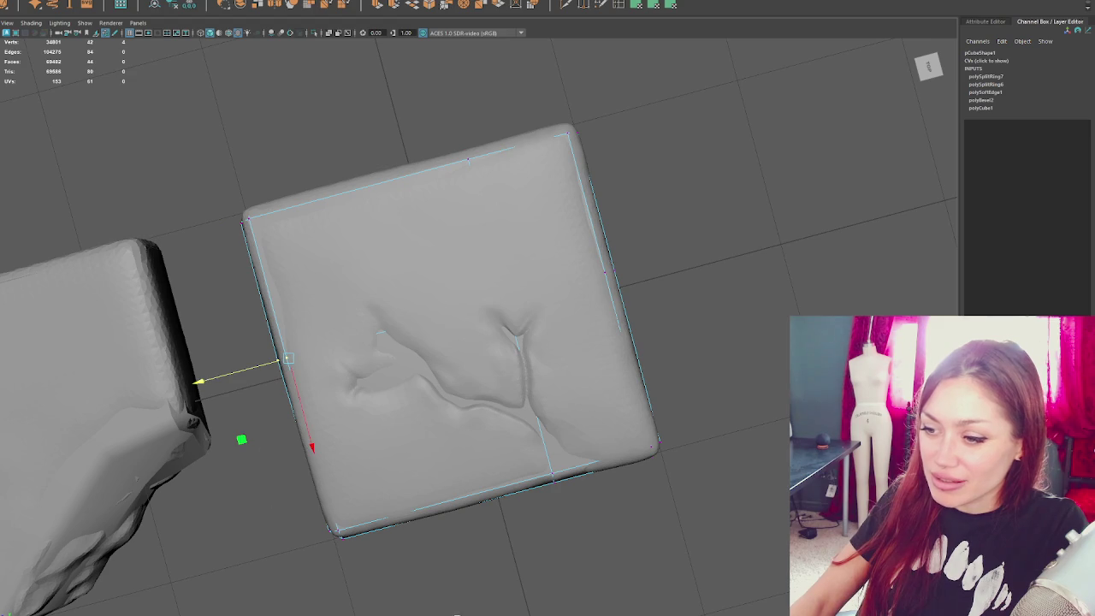
pyautogui.moveTo(301, 539)
pyautogui.keyDown('alt'); pyautogui.mouseDown()
pyautogui.moveTo(393, 417)
pyautogui.moveTo(379, 244)
pyautogui.mouseUp(); pyautogui.keyUp('alt')
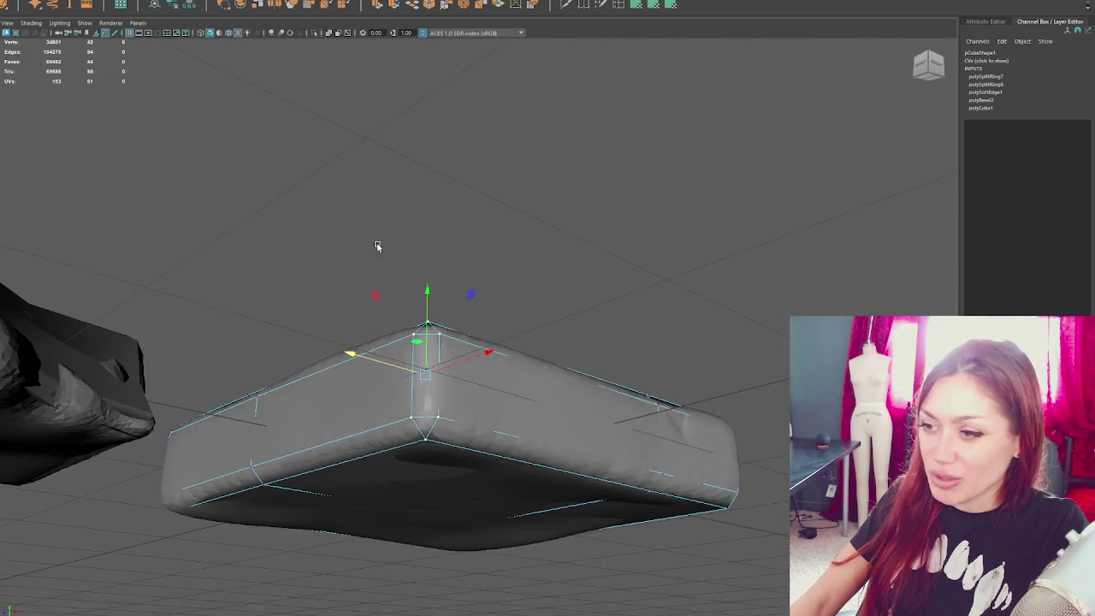
# - Pick cage vertices near the cushion's edge and left corner, comparing wireframe and shaded views
pyautogui.keyDown('alt'); pyautogui.moveTo(506, 335); pyautogui.dragTo(163, 392); pyautogui.keyUp('alt')
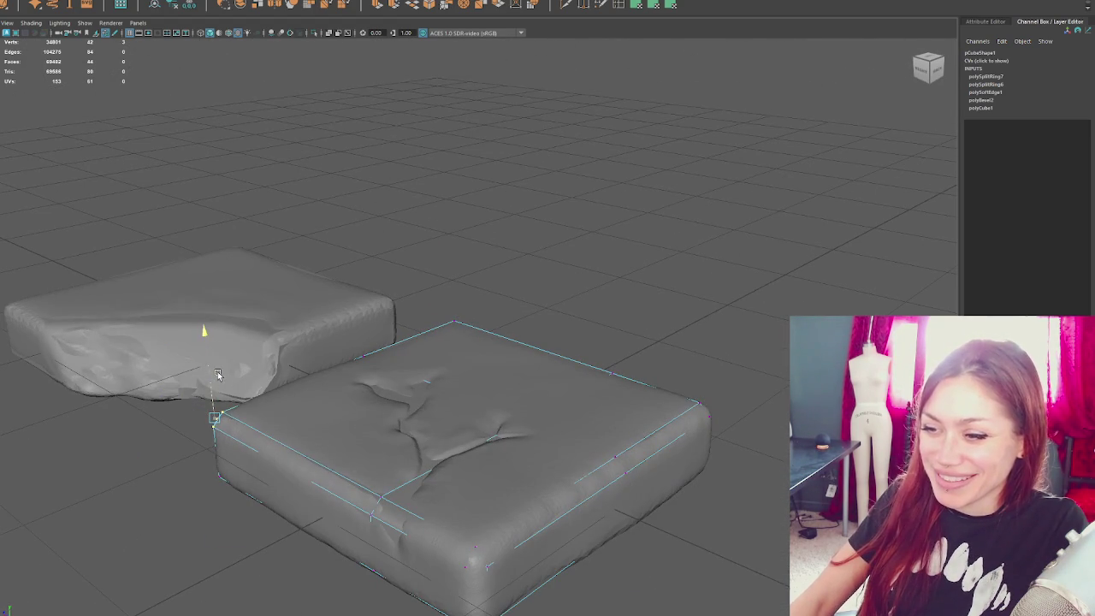
pyautogui.moveTo(349, 372)
pyautogui.keyDown('alt'); pyautogui.mouseDown()
pyautogui.moveTo(513, 423)
pyautogui.moveTo(522, 364)
pyautogui.mouseUp(); pyautogui.keyUp('alt')
pyautogui.press('4')
pyautogui.click(519, 409)
pyautogui.press('6')
pyautogui.press('4')
pyautogui.click(290, 400)
pyautogui.press('6')
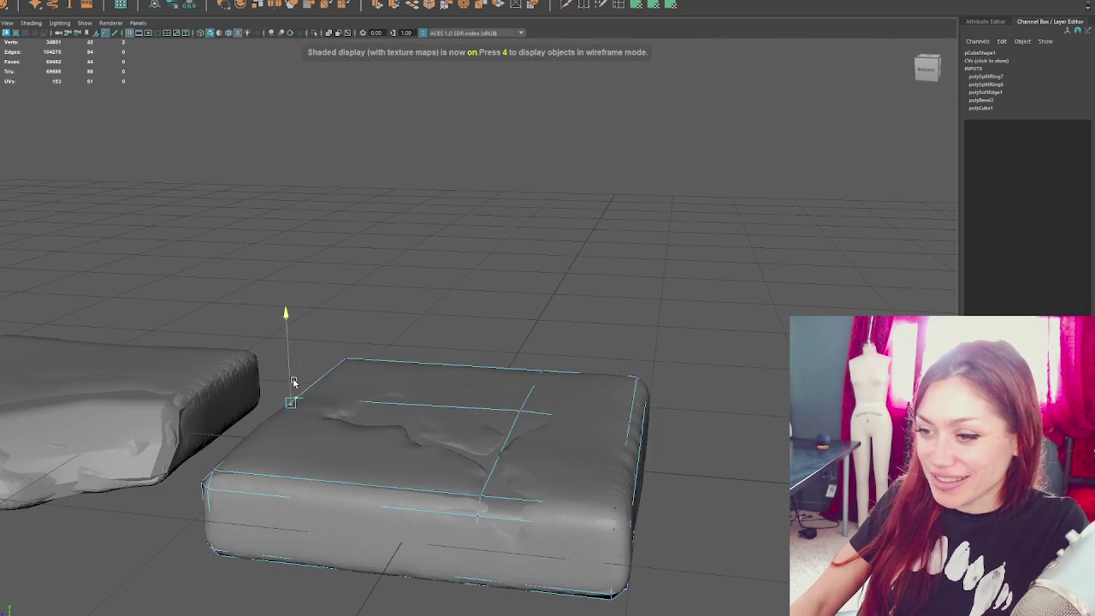
# - Move the right-edge corner vertex vertically to fit the cushion's surface
pyautogui.click(635, 421)
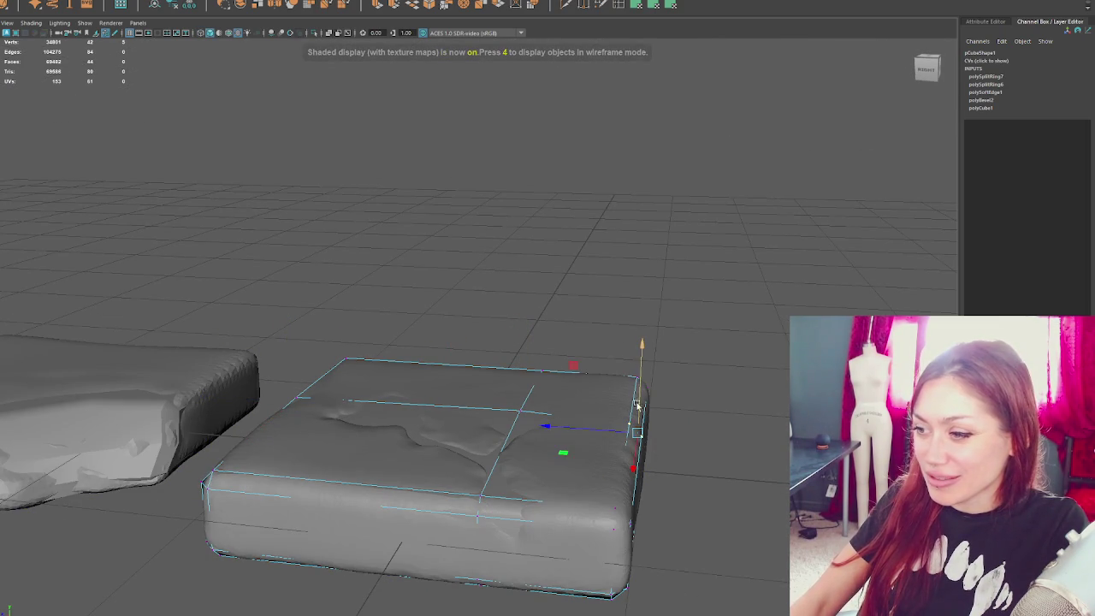
pyautogui.moveTo(643, 400)
pyautogui.keyDown('alt'); pyautogui.mouseDown()
pyautogui.moveTo(675, 350)
pyautogui.moveTo(337, 361)
pyautogui.mouseUp(); pyautogui.keyUp('alt')
pyautogui.moveTo(257, 387)
pyautogui.mouseDown()
pyautogui.moveTo(579, 399)
pyautogui.moveTo(675, 362)
pyautogui.moveTo(667, 325)
pyautogui.moveTo(686, 375)
pyautogui.moveTo(369, 378)
pyautogui.moveTo(655, 447)
pyautogui.moveTo(632, 423)
pyautogui.mouseUp()
pyautogui.moveTo(778, 406); pyautogui.dragTo(700, 484)
pyautogui.moveTo(747, 401)
pyautogui.keyDown('alt'); pyautogui.mouseDown()
pyautogui.moveTo(737, 366)
pyautogui.moveTo(645, 307)
pyautogui.mouseUp(); pyautogui.keyUp('alt')
pyautogui.press('4')
pyautogui.press('5')
# - Select further cage vertices, including the centre one, checking the underside against the sculpt
pyautogui.click(597, 295)
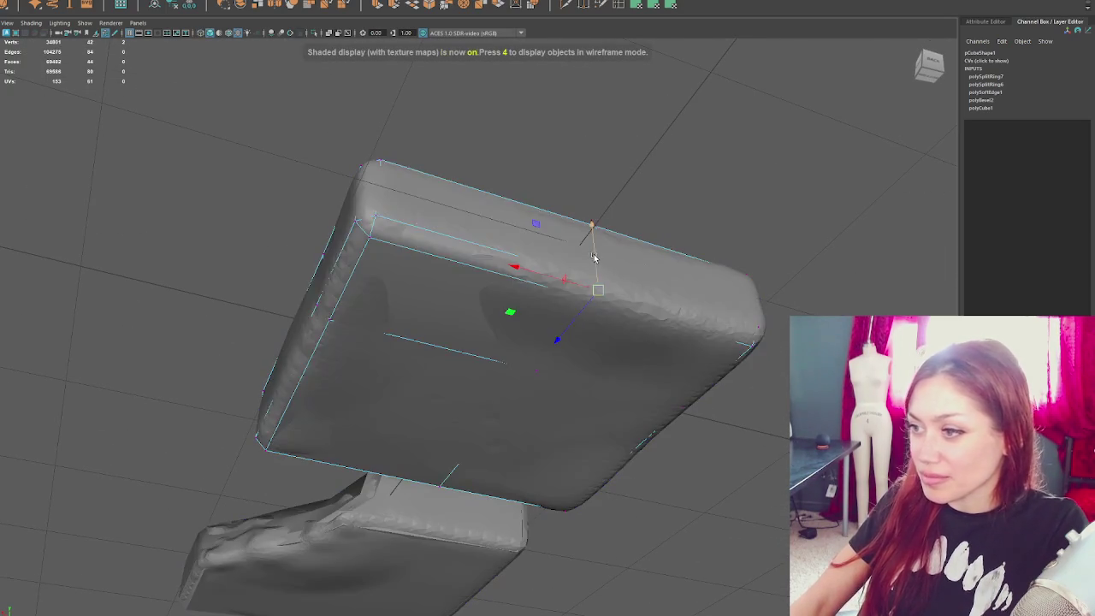
pyautogui.keyDown('alt'); pyautogui.moveTo(596, 262); pyautogui.dragTo(600, 306); pyautogui.keyUp('alt')
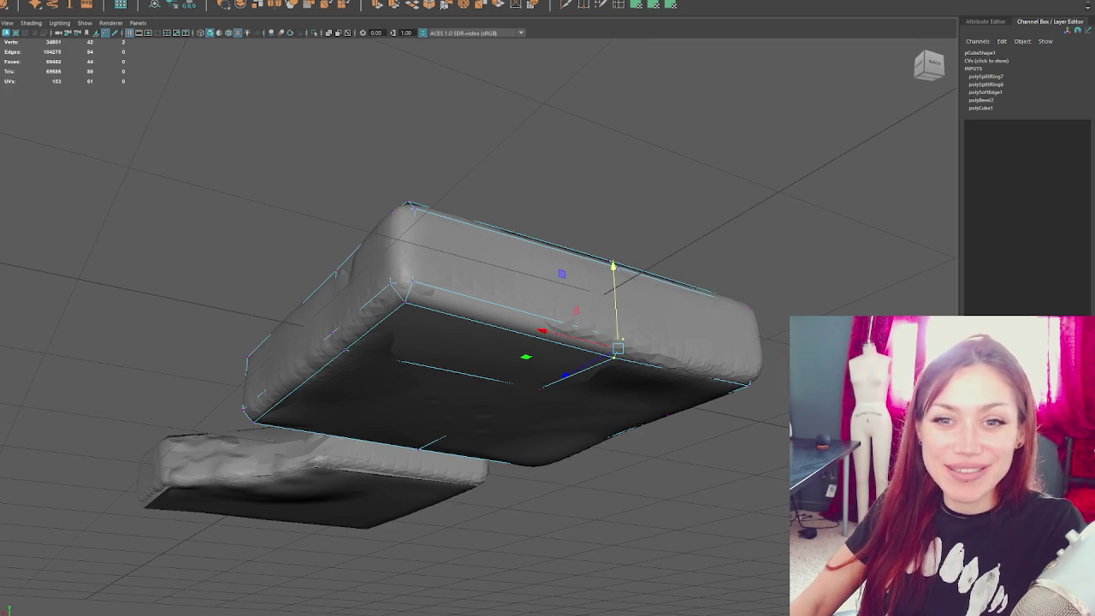
pyautogui.keyDown('alt'); pyautogui.moveTo(388, 177); pyautogui.dragTo(623, 175); pyautogui.keyUp('alt')
pyautogui.press('4')
pyautogui.click(544, 385)
pyautogui.press('5')
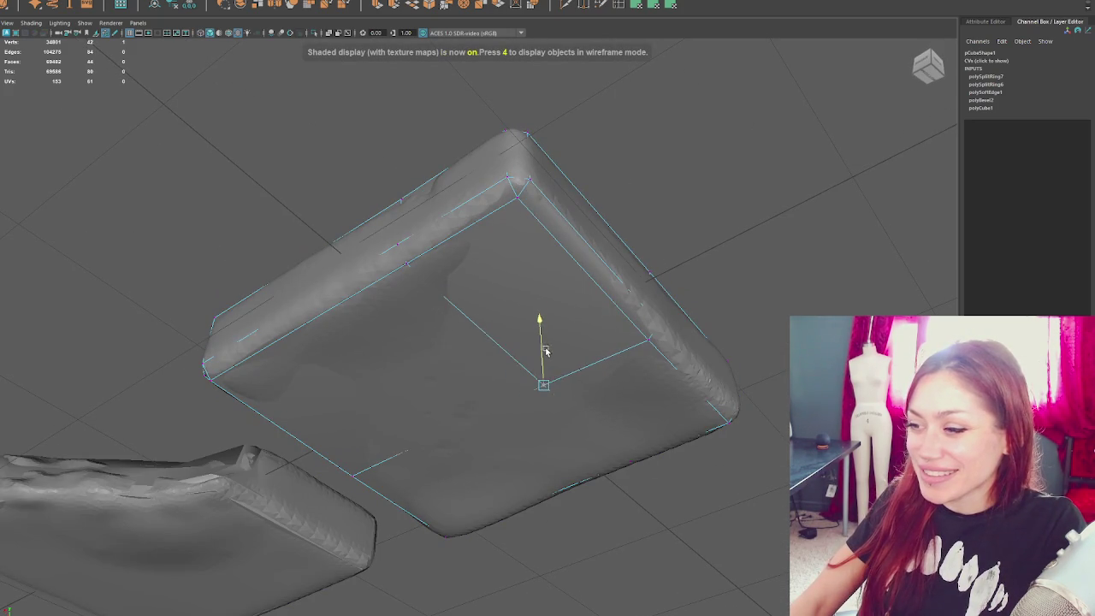
# - Adjust the bottom-left corner vertex, then clear the selection
pyautogui.keyDown('alt'); pyautogui.moveTo(550, 356); pyautogui.dragTo(387, 537); pyautogui.keyUp('alt')
pyautogui.press('4')
pyautogui.click(386, 537)
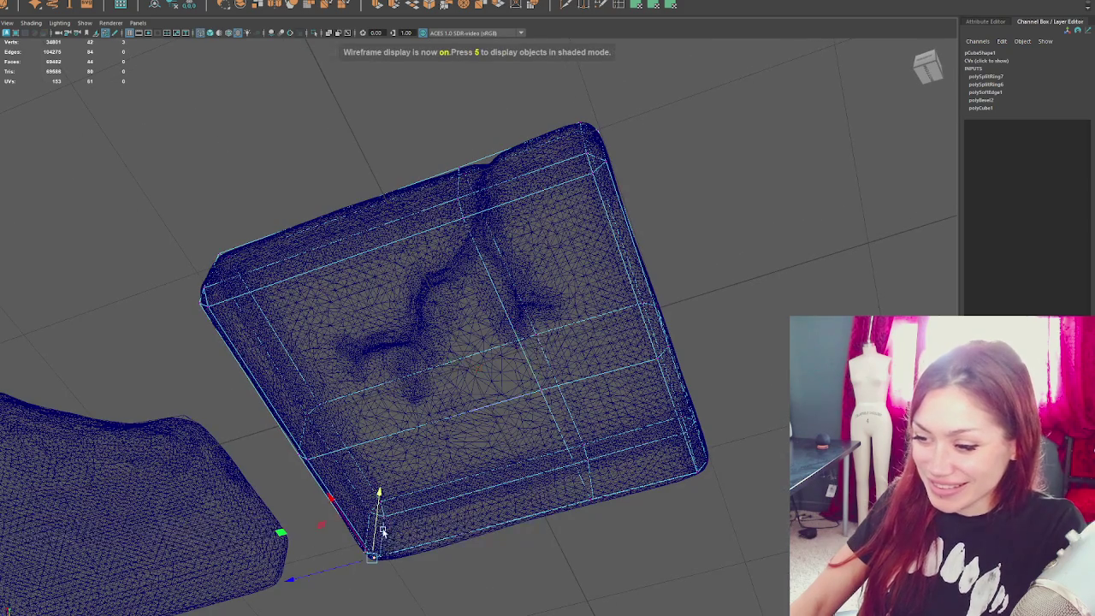
pyautogui.press('5')
pyautogui.press('4')
pyautogui.moveTo(610, 471)
pyautogui.keyDown('alt'); pyautogui.mouseDown()
pyautogui.moveTo(348, 481)
pyautogui.moveTo(411, 533)
pyautogui.moveTo(479, 521)
pyautogui.moveTo(540, 536)
pyautogui.mouseUp(); pyautogui.keyUp('alt')
pyautogui.press('6')
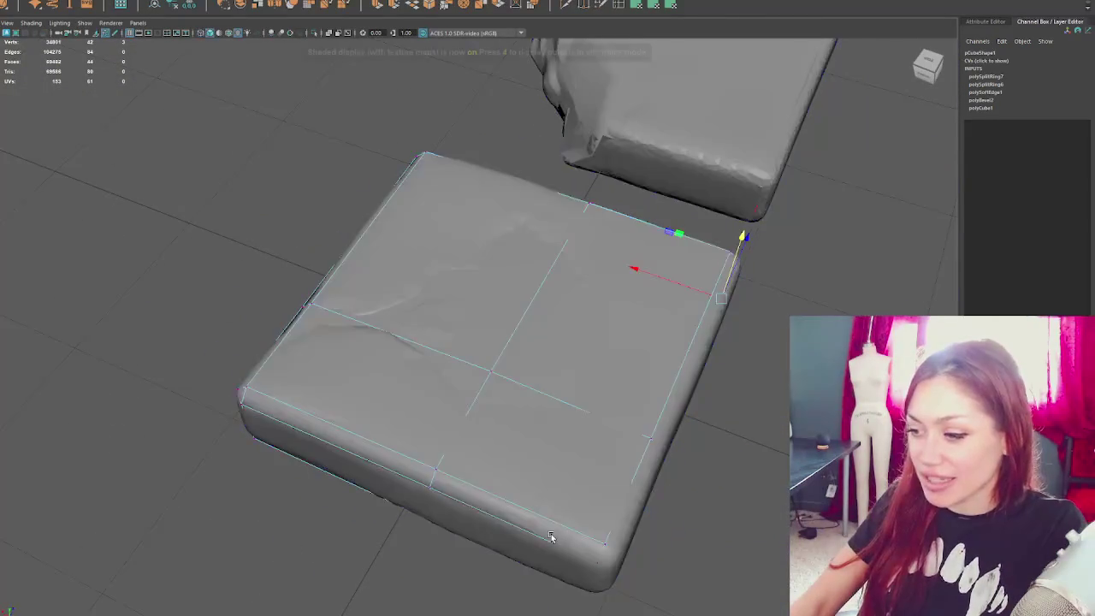
pyautogui.moveTo(465, 445)
pyautogui.keyDown('alt'); pyautogui.mouseDown()
pyautogui.moveTo(586, 435)
pyautogui.moveTo(557, 419)
pyautogui.moveTo(637, 405)
pyautogui.mouseUp(); pyautogui.keyUp('alt')
pyautogui.click(457, 380)
pyautogui.click(476, 231)
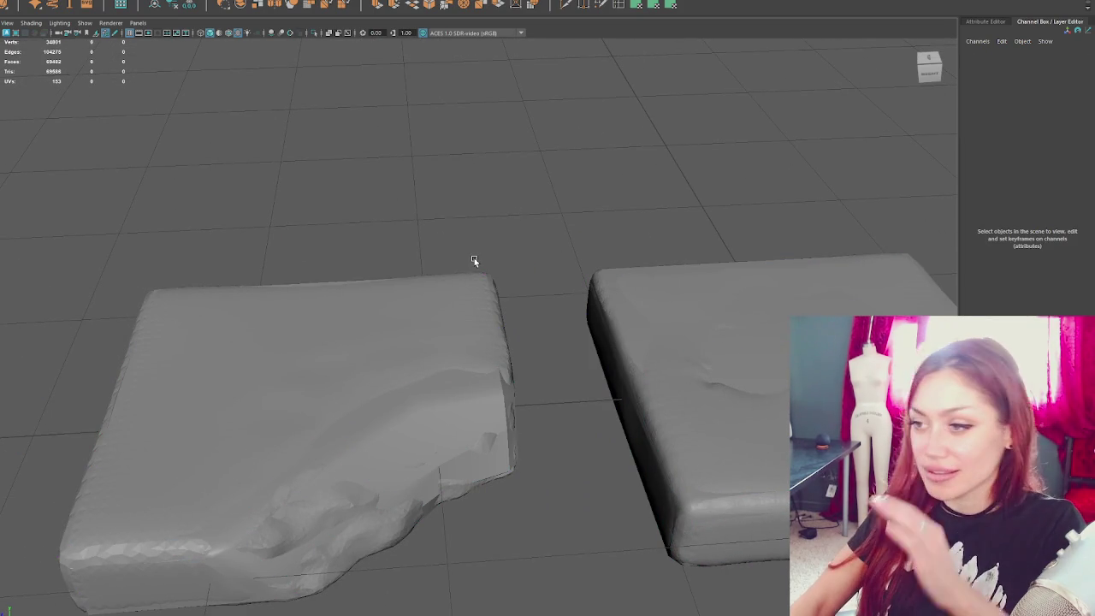
pyautogui.click(655, 359)
pyautogui.keyDown('alt'); pyautogui.moveTo(655, 359); pyautogui.dragTo(546, 270); pyautogui.keyUp('alt')
pyautogui.click(545, 271)
pyautogui.moveTo(746, 301)
pyautogui.keyDown('alt'); pyautogui.mouseDown()
pyautogui.moveTo(568, 272)
pyautogui.moveTo(724, 282)
pyautogui.moveTo(582, 232)
pyautogui.moveTo(496, 230)
pyautogui.moveTo(687, 232)
pyautogui.mouseUp(); pyautogui.keyUp('alt')
pyautogui.click(418, 192)
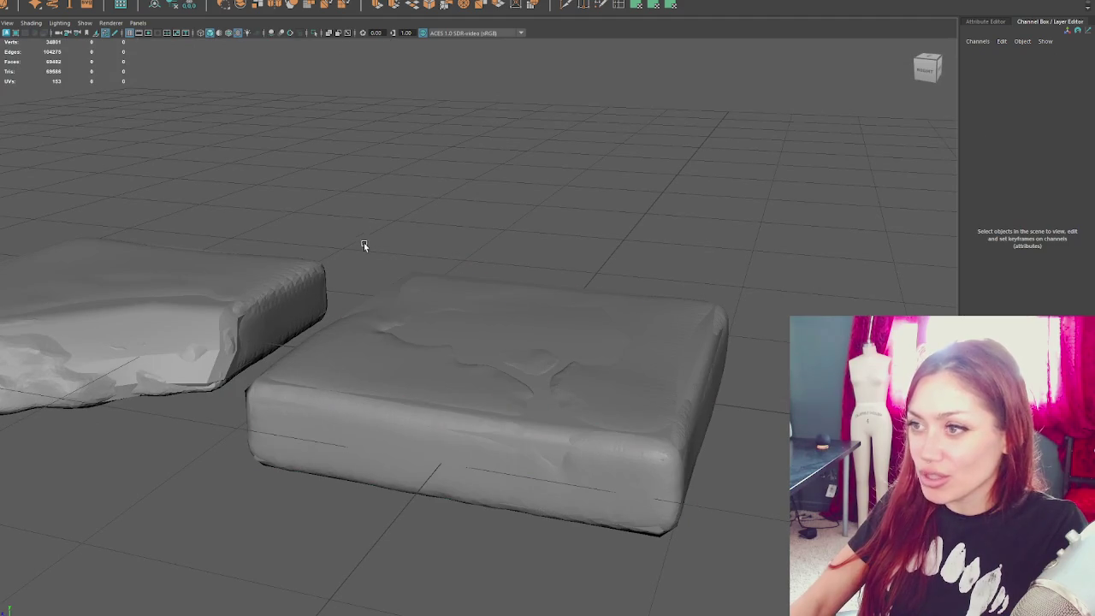
pyautogui.click(518, 341)
pyautogui.click(574, 201)
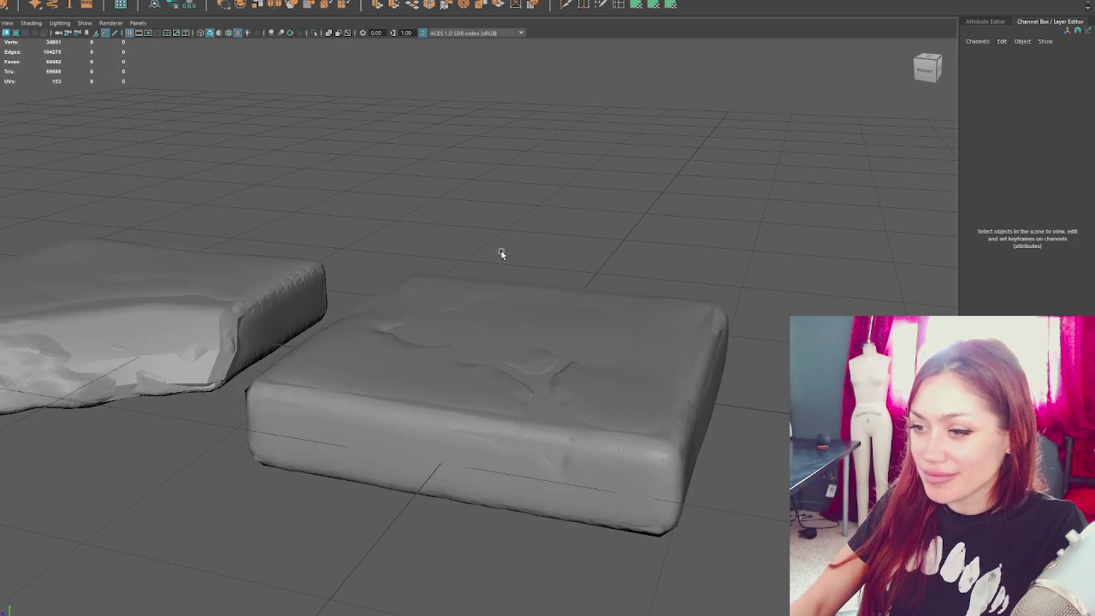
pyautogui.keyDown('alt'); pyautogui.moveTo(574, 200); pyautogui.dragTo(473, 290); pyautogui.keyUp('alt')
pyautogui.click(297, 413)
pyautogui.moveTo(490, 206)
pyautogui.keyDown('alt'); pyautogui.mouseDown()
pyautogui.moveTo(596, 276)
pyautogui.moveTo(630, 271)
pyautogui.mouseUp(); pyautogui.keyUp('alt')
pyautogui.click(601, 377)
pyautogui.keyDown('alt'); pyautogui.moveTo(601, 377); pyautogui.dragTo(691, 360); pyautogui.keyUp('alt')
pyautogui.click(538, 311)
pyautogui.click(703, 301)
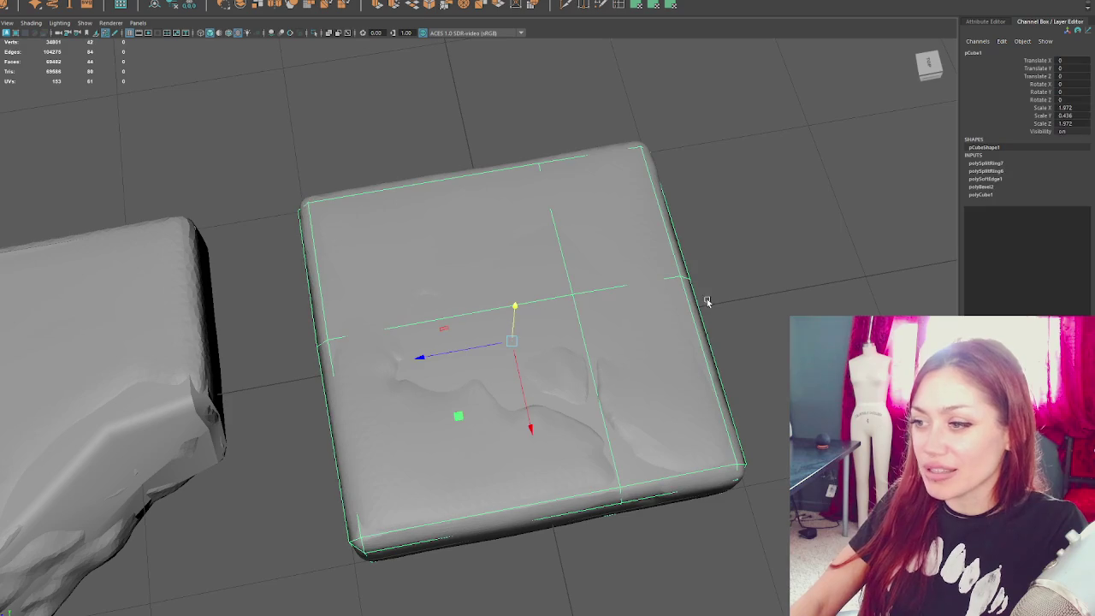
pyautogui.keyDown('alt'); pyautogui.moveTo(279, 252); pyautogui.dragTo(336, 215, button='right'); pyautogui.keyUp('alt')
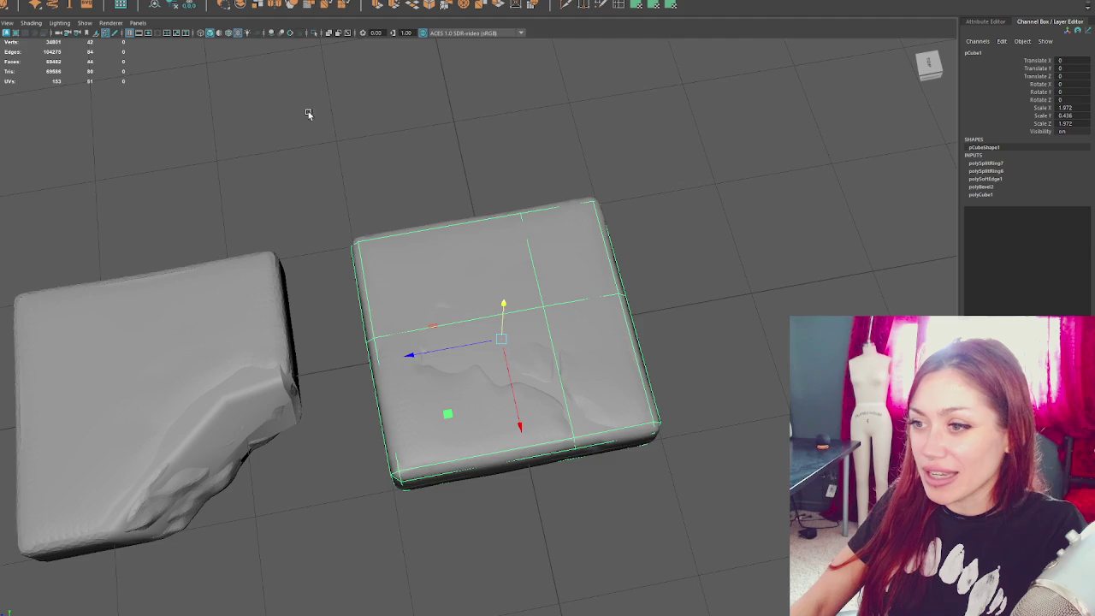
pyautogui.keyDown('alt'); pyautogui.moveTo(308, 112); pyautogui.dragTo(374, 131); pyautogui.keyUp('alt')
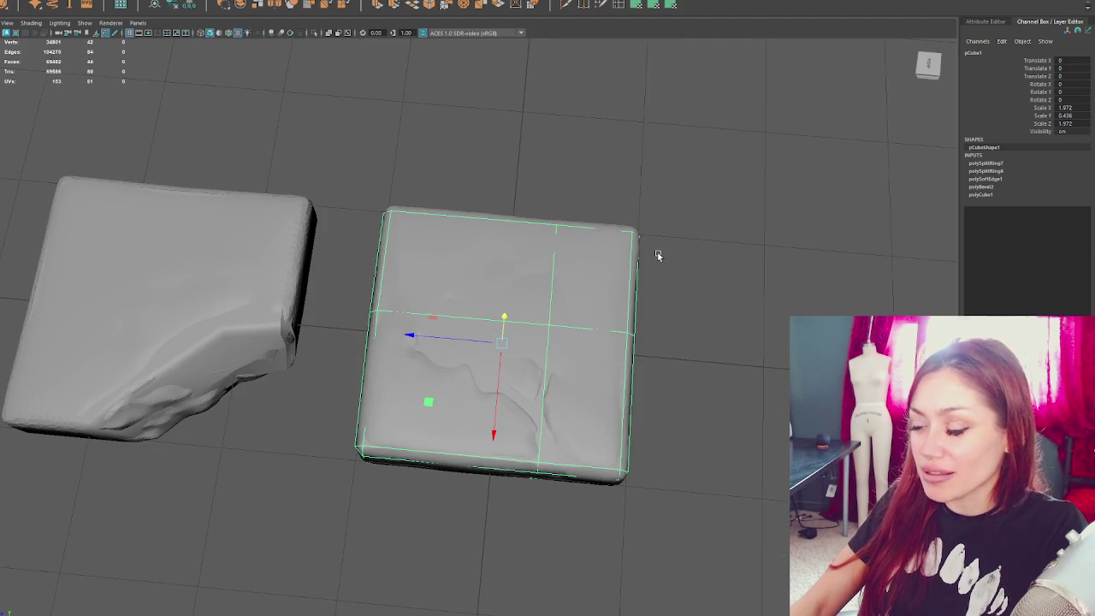
pyautogui.keyDown('alt'); pyautogui.moveTo(655, 299); pyautogui.dragTo(693, 323); pyautogui.keyUp('alt')
pyautogui.moveTo(537, 278)
pyautogui.keyDown('alt'); pyautogui.mouseDown()
pyautogui.moveTo(696, 274)
pyautogui.moveTo(728, 237)
pyautogui.moveTo(613, 288)
pyautogui.moveTo(537, 296)
pyautogui.moveTo(496, 282)
pyautogui.moveTo(437, 308)
pyautogui.moveTo(407, 301)
pyautogui.mouseUp(); pyautogui.keyUp('alt')
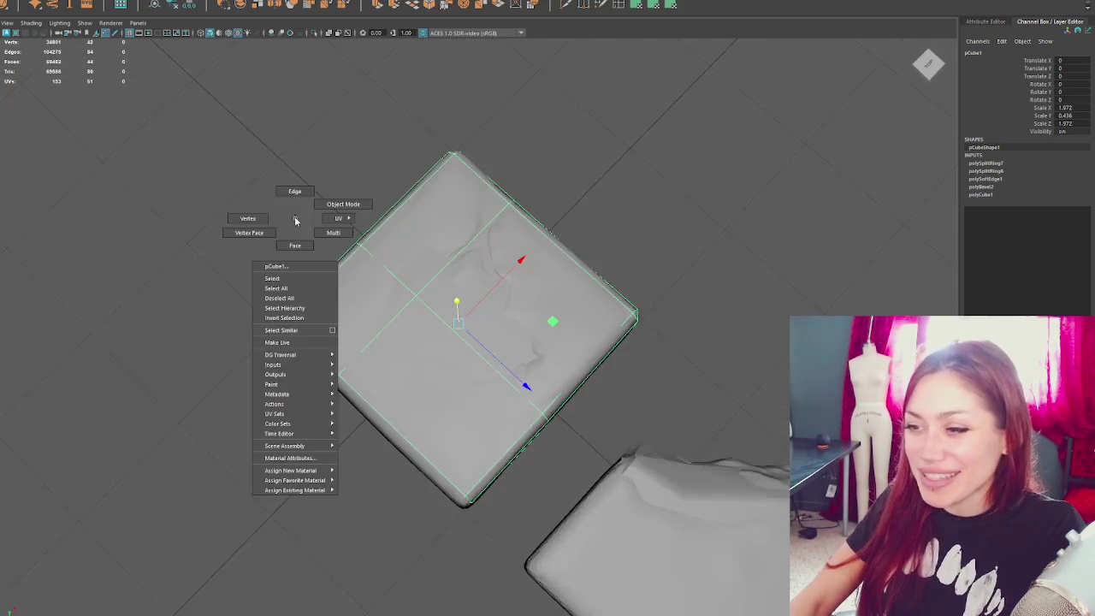
pyautogui.moveTo(293, 217); pyautogui.dragTo(245, 217, button='right')
pyautogui.moveTo(203, 225); pyautogui.dragTo(295, 373)
pyautogui.scroll(3, 299, 374)
pyautogui.press('6')
pyautogui.press('w')
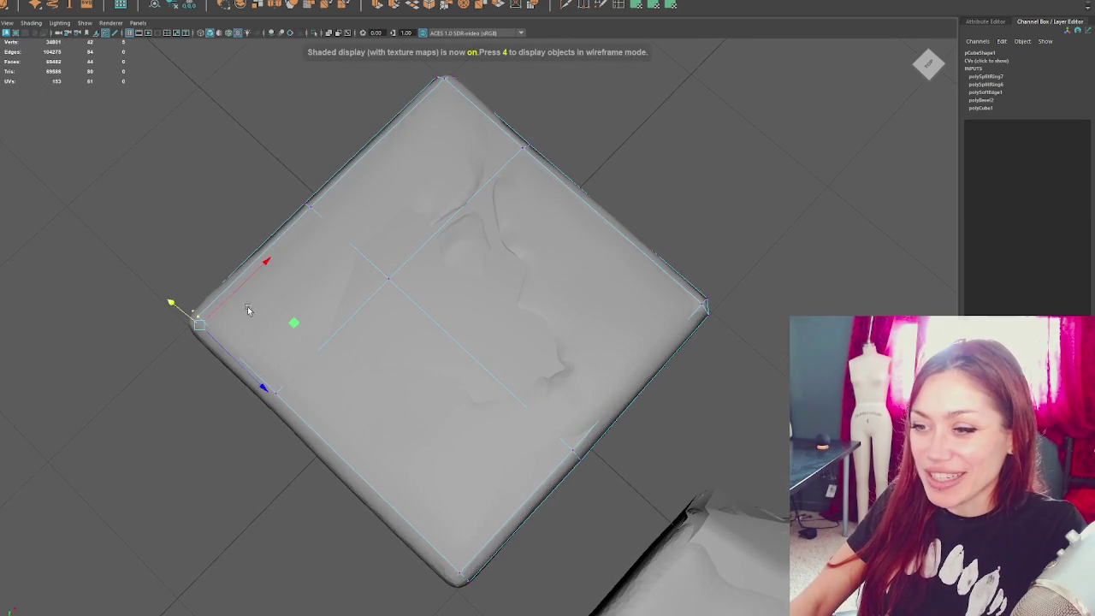
pyautogui.keyDown('alt'); pyautogui.moveTo(247, 313); pyautogui.dragTo(389, 295, button='middle'); pyautogui.keyUp('alt')
pyautogui.moveTo(538, 349); pyautogui.dragTo(425, 454)
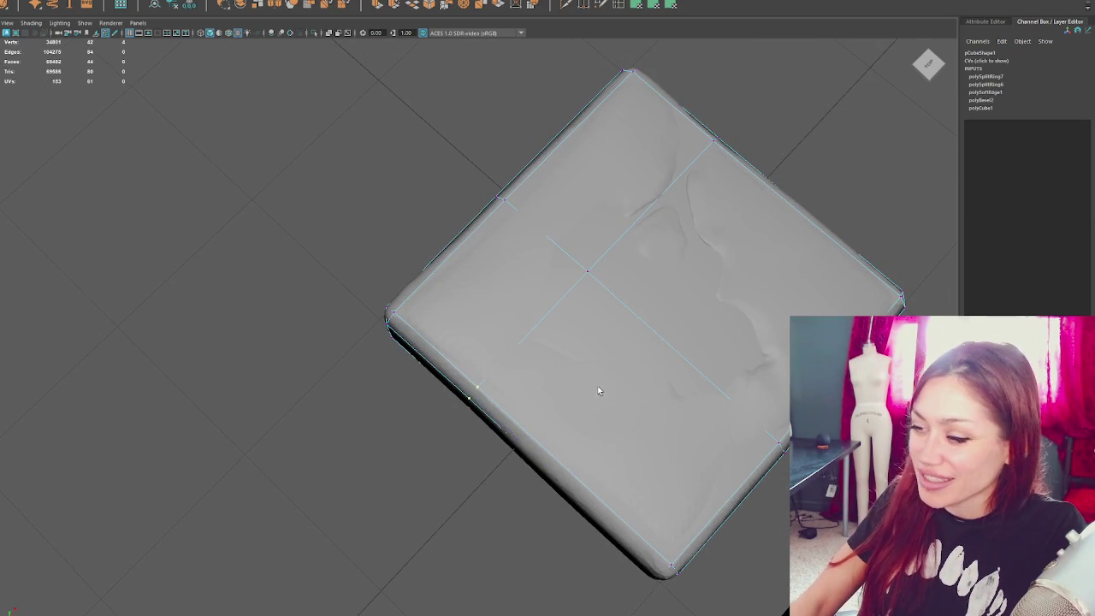
pyautogui.keyDown('alt'); pyautogui.moveTo(637, 444); pyautogui.dragTo(579, 384, button='middle'); pyautogui.keyUp('alt')
pyautogui.moveTo(526, 549)
pyautogui.mouseDown()
pyautogui.moveTo(632, 479)
pyautogui.moveTo(611, 402)
pyautogui.moveTo(533, 287)
pyautogui.moveTo(403, 337)
pyautogui.moveTo(496, 244)
pyautogui.moveTo(479, 291)
pyautogui.mouseUp()
pyautogui.press('4')
pyautogui.press('5')
pyautogui.hotkey('ctrl', 'z')
pyautogui.keyDown('alt'); pyautogui.moveTo(484, 337); pyautogui.dragTo(688, 288); pyautogui.keyUp('alt')
pyautogui.keyDown('alt'); pyautogui.moveTo(688, 288); pyautogui.dragTo(462, 245, button='right'); pyautogui.keyUp('alt')
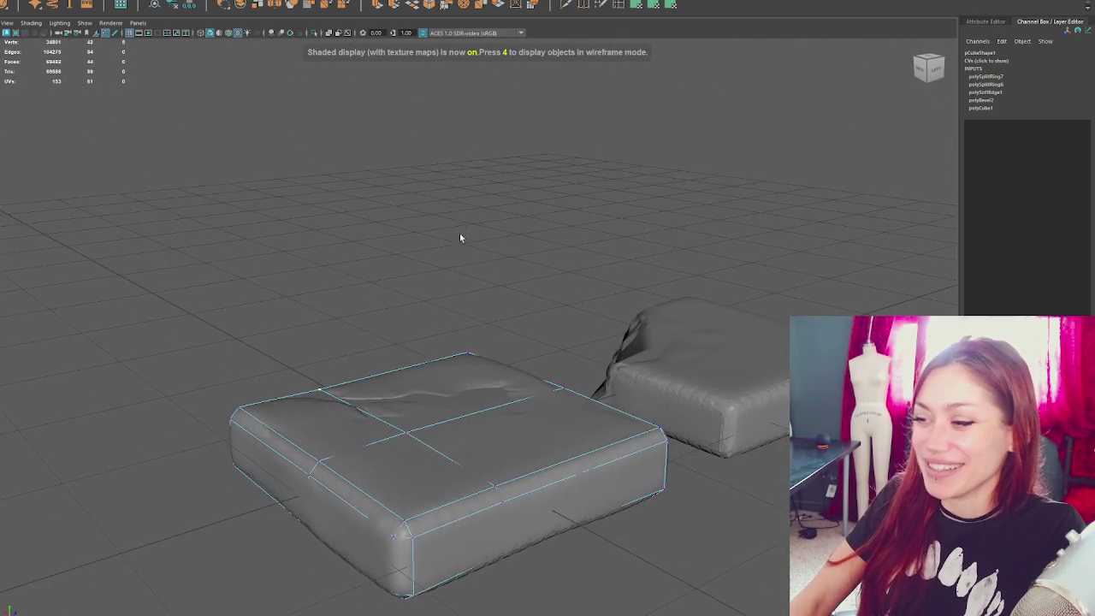
pyautogui.click(542, 171)
pyautogui.keyDown('alt'); pyautogui.moveTo(542, 171); pyautogui.dragTo(440, 418); pyautogui.keyUp('alt')
pyautogui.click(537, 442)
pyautogui.moveTo(537, 441)
pyautogui.keyDown('alt'); pyautogui.mouseDown()
pyautogui.moveTo(379, 430)
pyautogui.moveTo(731, 432)
pyautogui.mouseUp(); pyautogui.keyUp('alt')
pyautogui.click(648, 428)
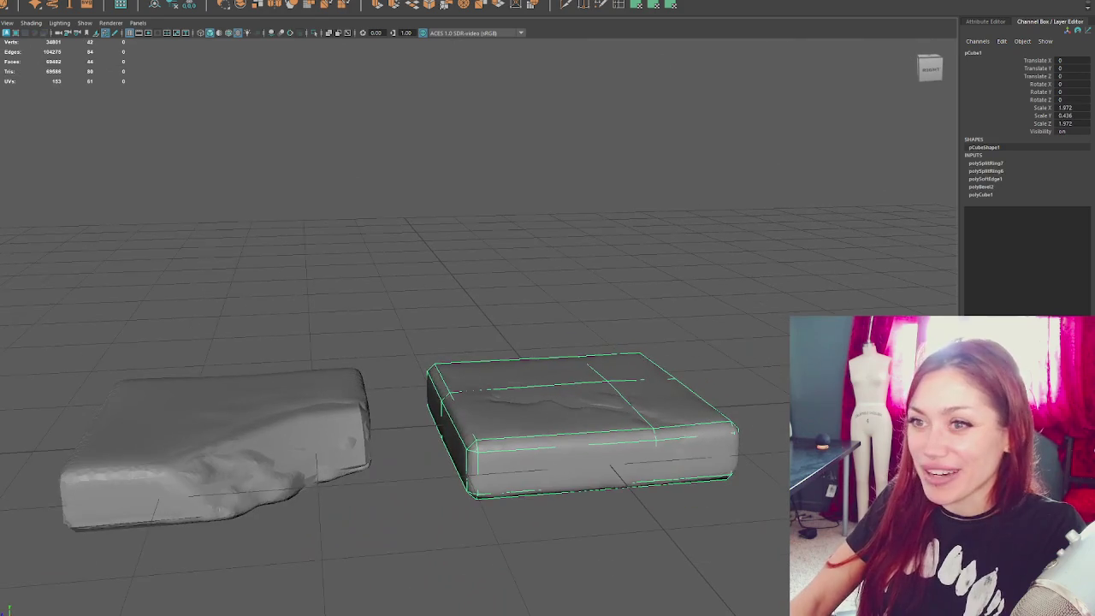
# - Freeze pCube1's scale at 1 and delete its history
pyautogui.click(189, 5)
pyautogui.moveTo(368, 123)
pyautogui.keyDown('alt'); pyautogui.mouseDown()
pyautogui.moveTo(342, 178)
pyautogui.moveTo(127, 360)
pyautogui.mouseUp(); pyautogui.keyUp('alt')
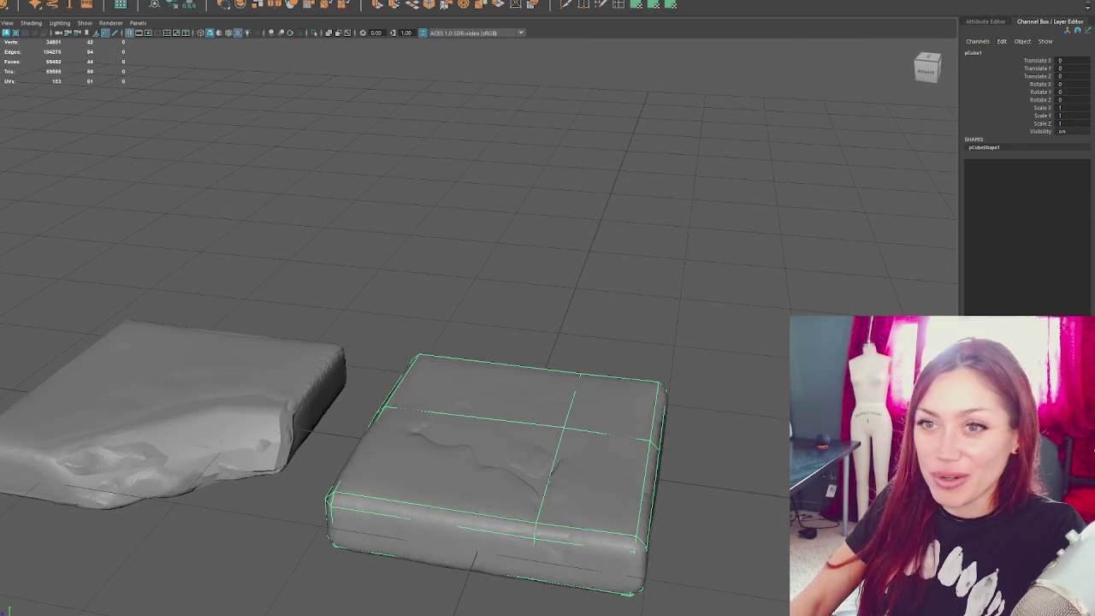
pyautogui.click(127, 361)
pyautogui.click(374, 530)
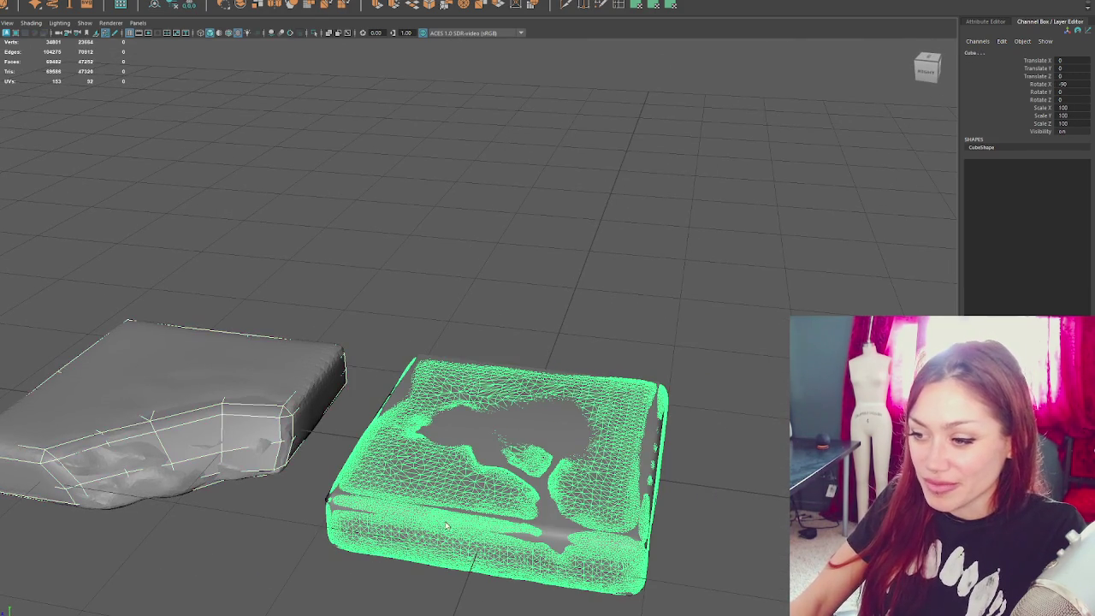
pyautogui.click(346, 492)
pyautogui.keyDown('alt'); pyautogui.moveTo(346, 492); pyautogui.dragTo(431, 341); pyautogui.keyUp('alt')
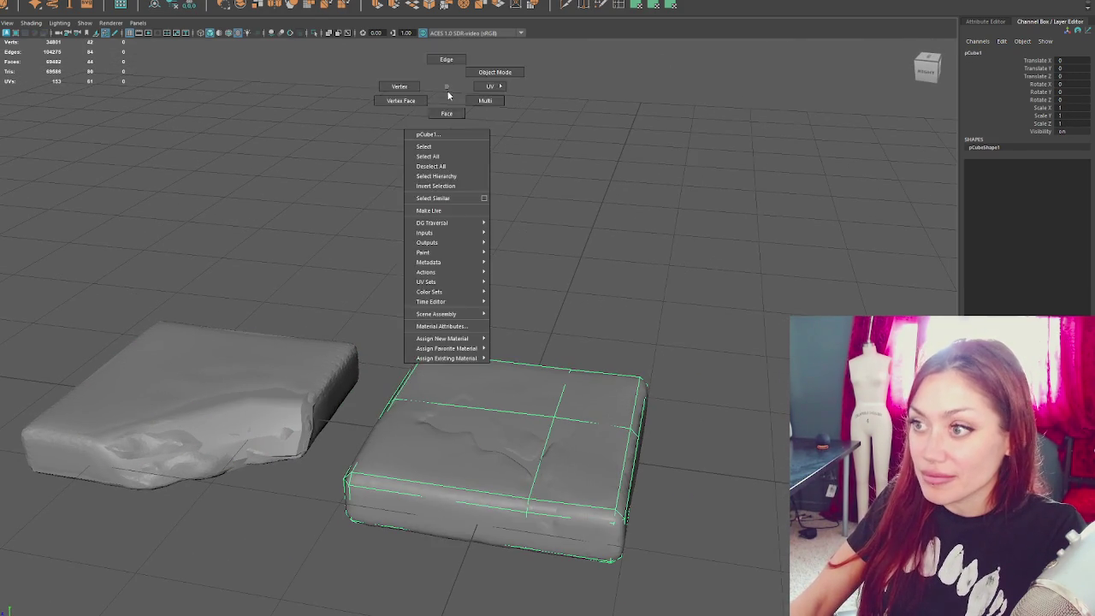
# - Apply a planar UV projection to pCube1's faces, then view the store-page screenshot in the browser
pyautogui.moveTo(447, 85); pyautogui.dragTo(479, 73, button='right')
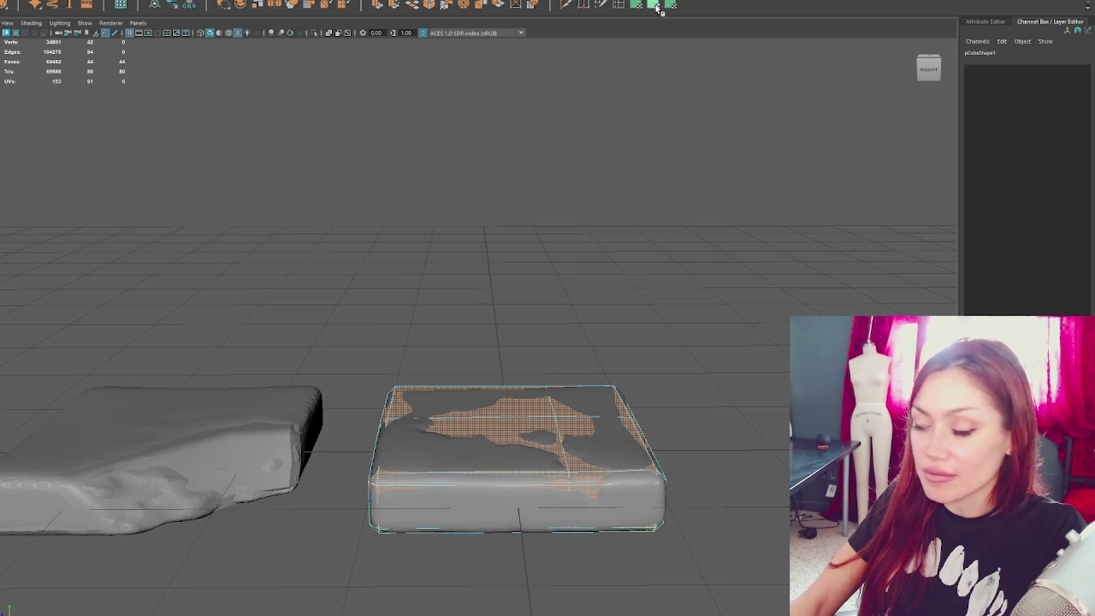
pyautogui.click(653, 5)
pyautogui.scroll(-2, 345, 169)
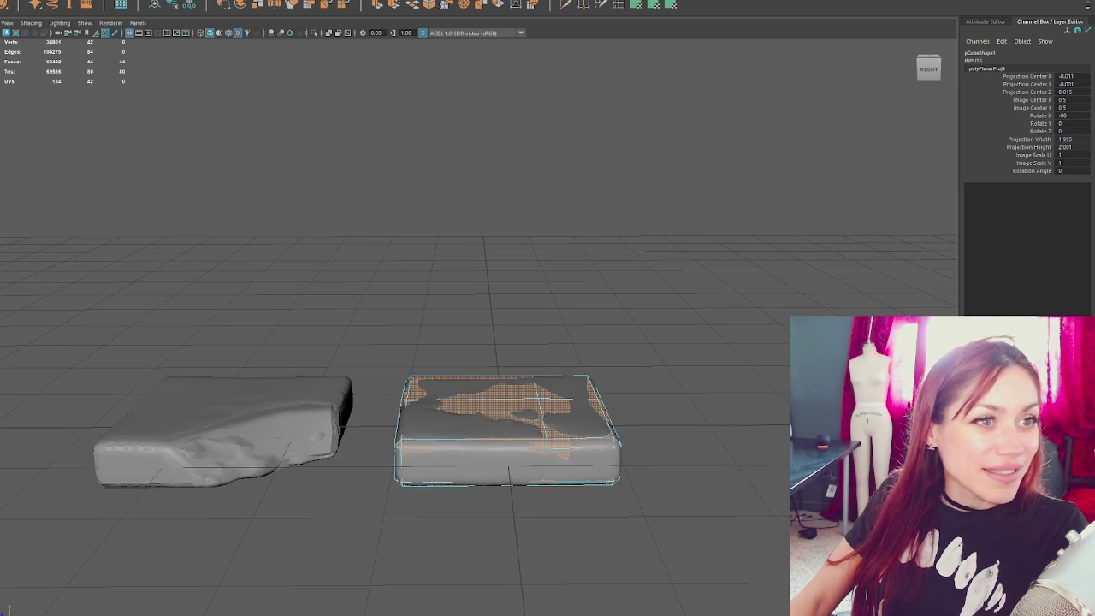
pyautogui.hotkey('alt', 'Tab')
pyautogui.moveTo(587, 6); pyautogui.dragTo(591, 2)
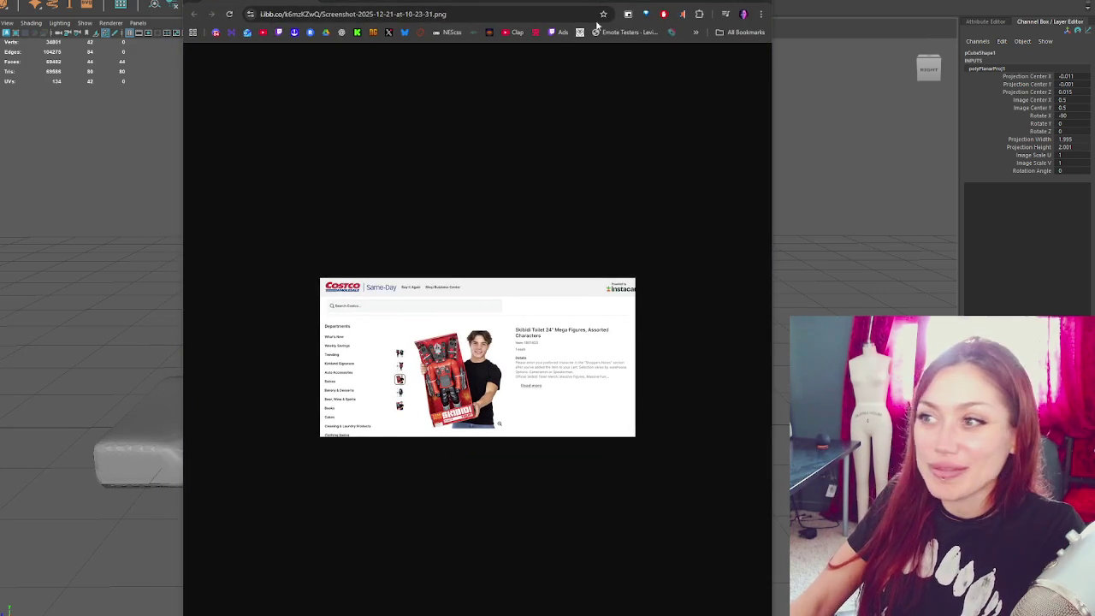
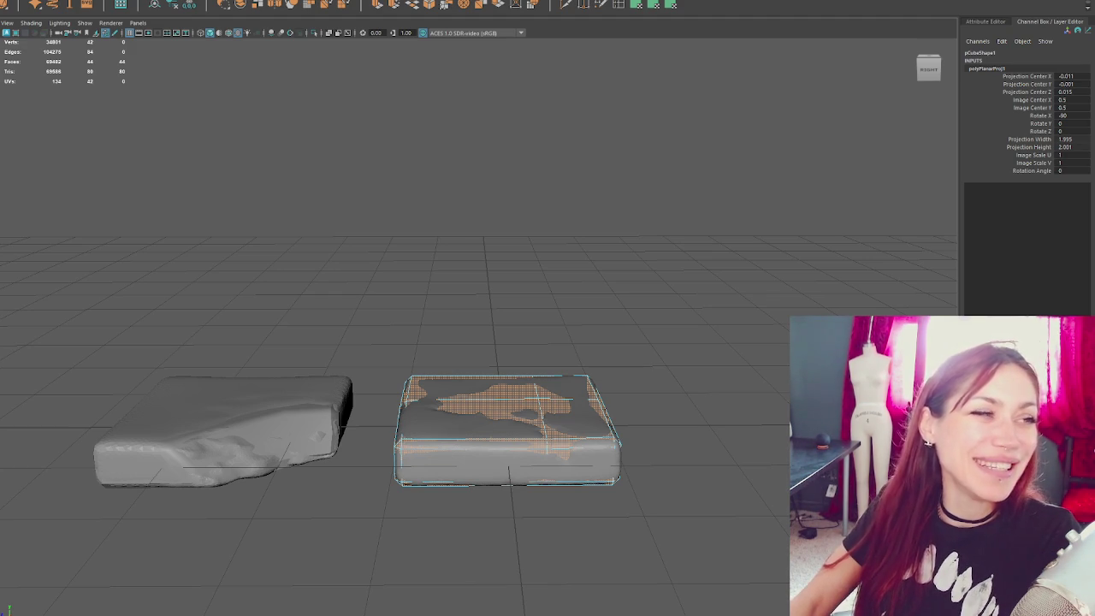
# - Select the low-poly box, pCube1, from a level side view
pyautogui.click(507, 286)
pyautogui.moveTo(507, 286)
pyautogui.keyDown('alt'); pyautogui.mouseDown()
pyautogui.moveTo(511, 452)
pyautogui.moveTo(523, 303)
pyautogui.mouseUp(); pyautogui.keyUp('alt')
pyautogui.click(512, 432)
pyautogui.click(554, 378)
pyautogui.click(530, 432)
pyautogui.click(562, 419)
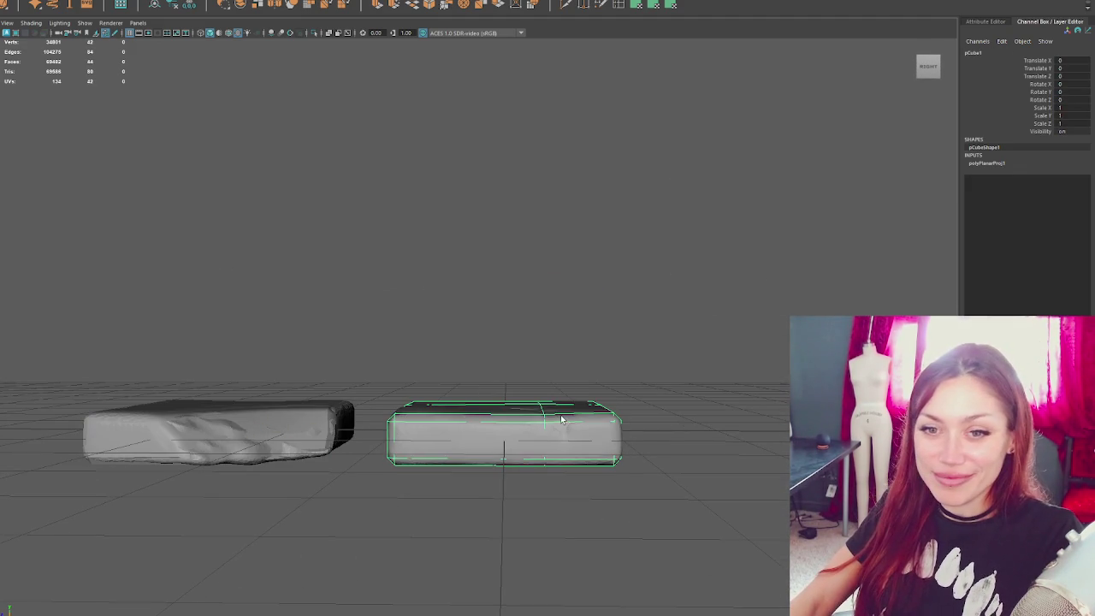
pyautogui.click(562, 422)
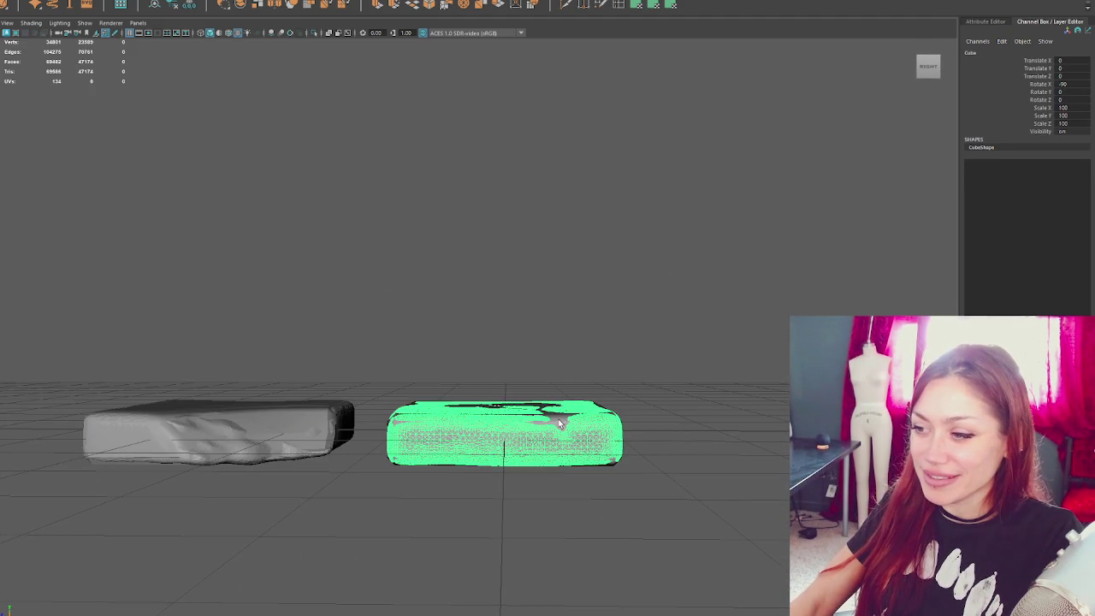
pyautogui.click(560, 422)
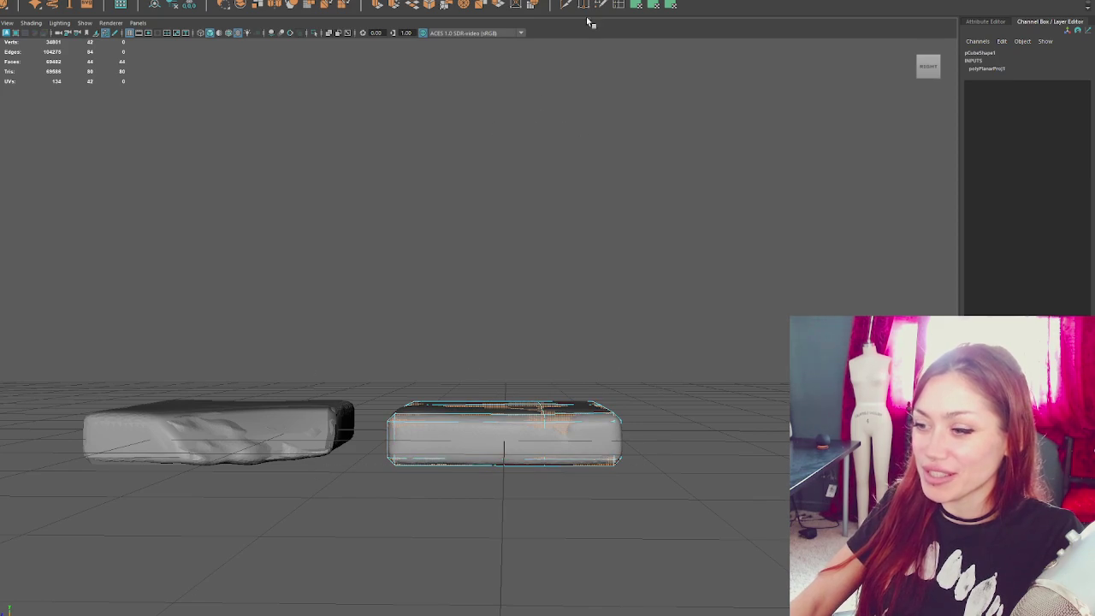
# - Apply a planar UV projection (Rotate X -90) to the low-poly box and bring up the UV Editor
pyautogui.click(640, 5)
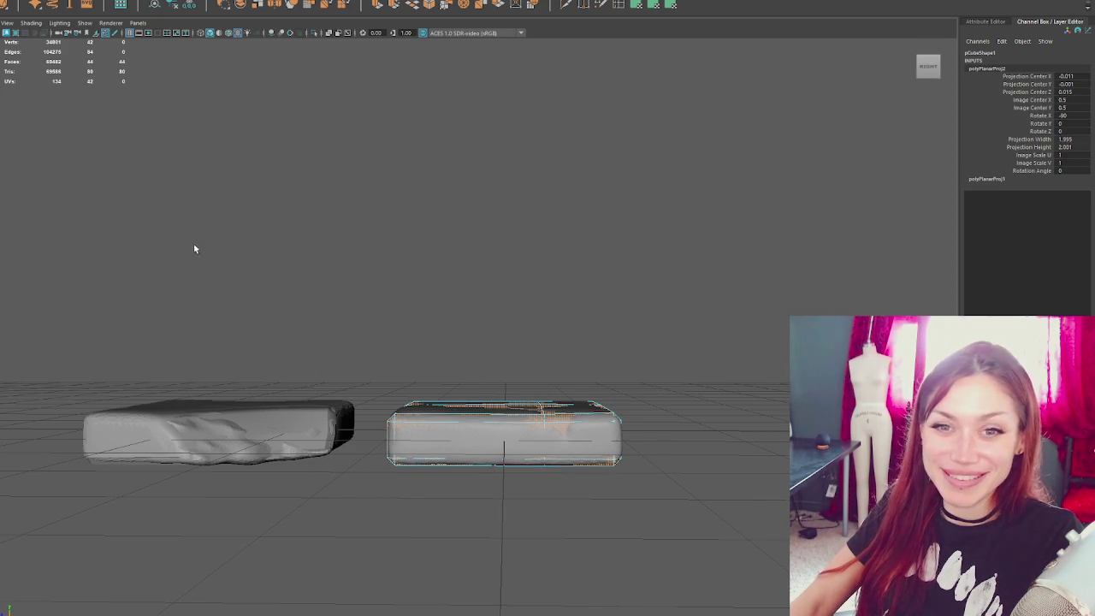
pyautogui.rightClick(224, 5)
pyautogui.click(248, 10)
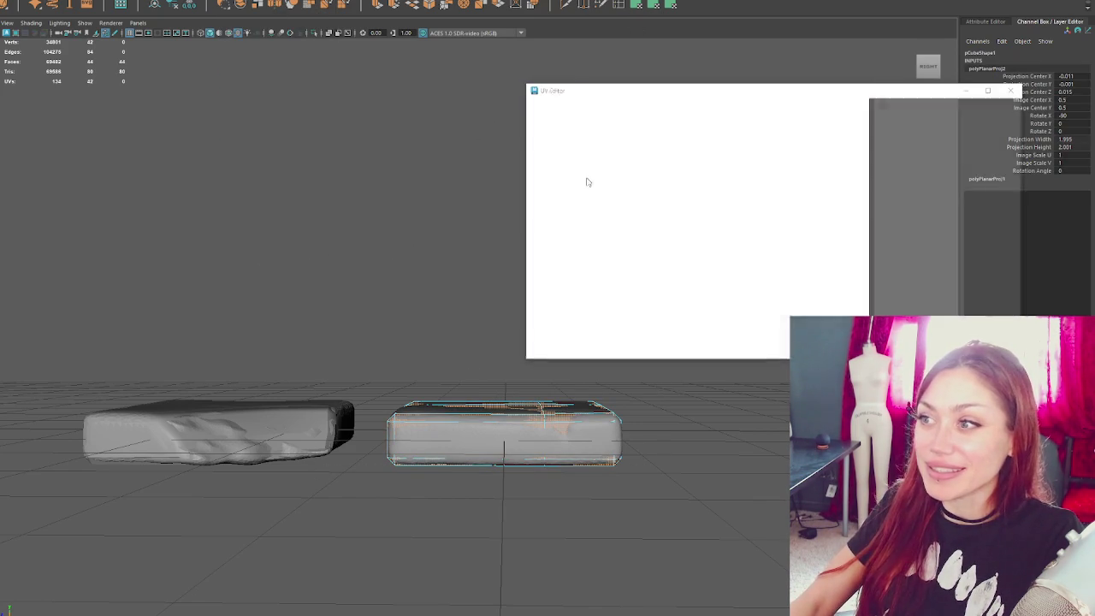
# - Planar-map the low-poly box's faces, cut along an edge and unfold the UVs into shells
pyautogui.keyDown('alt'); pyautogui.moveTo(672, 438); pyautogui.dragTo(325, 422); pyautogui.keyUp('alt')
pyautogui.keyDown('alt'); pyautogui.moveTo(283, 311); pyautogui.dragTo(318, 311); pyautogui.keyUp('alt')
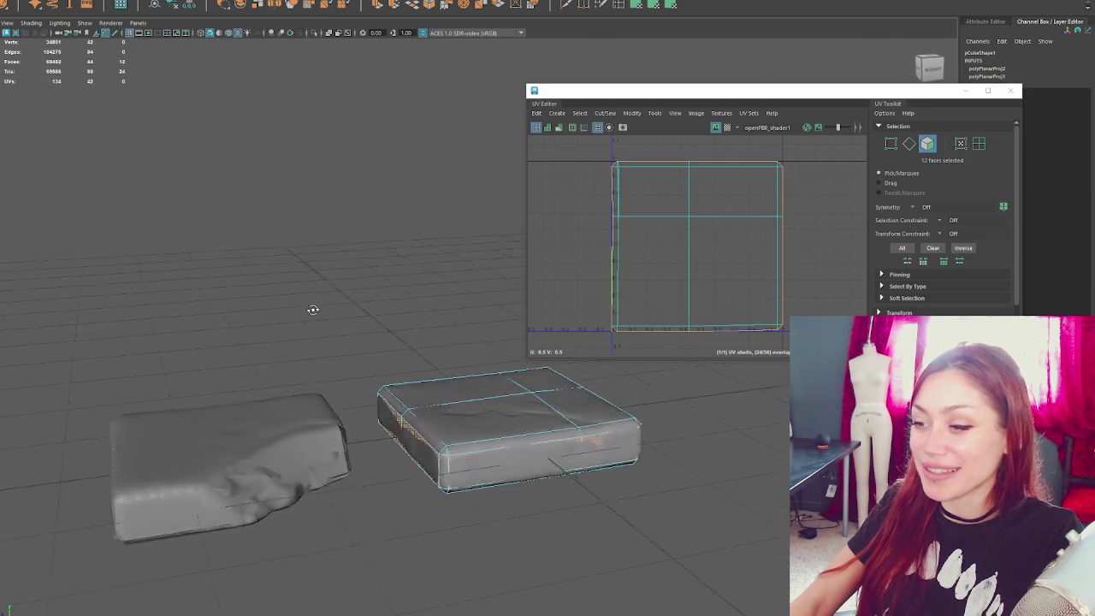
pyautogui.click(670, 5)
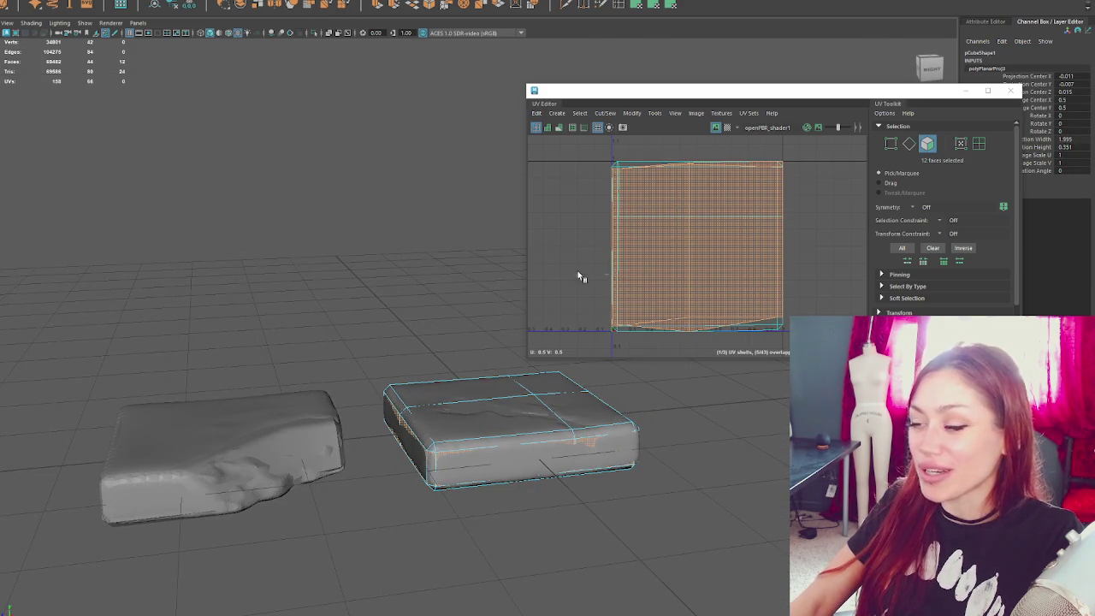
pyautogui.moveTo(354, 273); pyautogui.dragTo(354, 244, button='right')
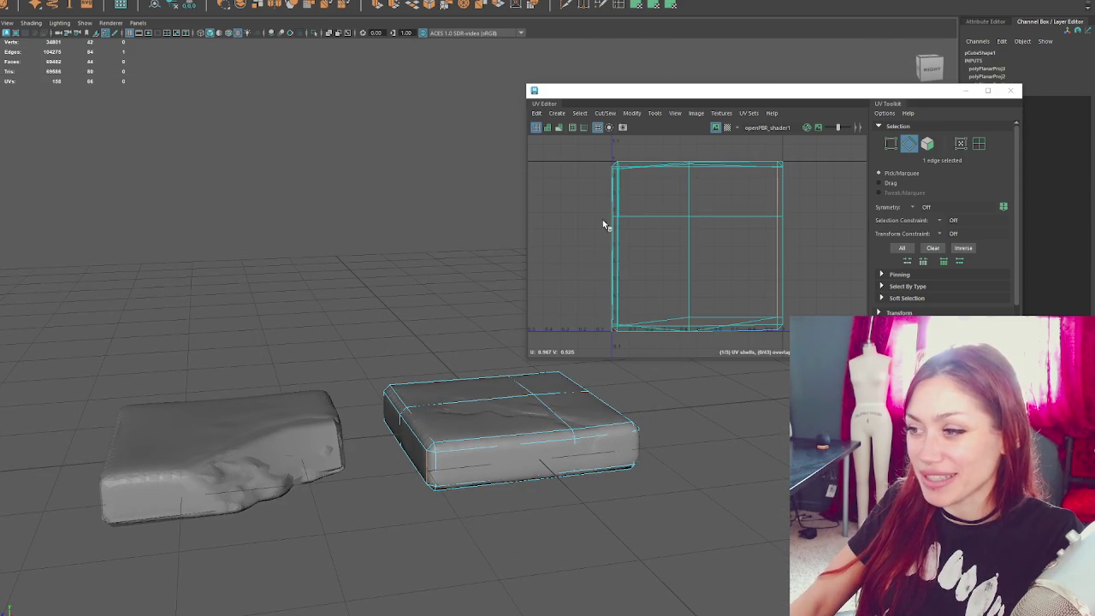
pyautogui.moveTo(601, 236); pyautogui.dragTo(581, 220, button='right')
pyautogui.moveTo(624, 220); pyautogui.dragTo(582, 179)
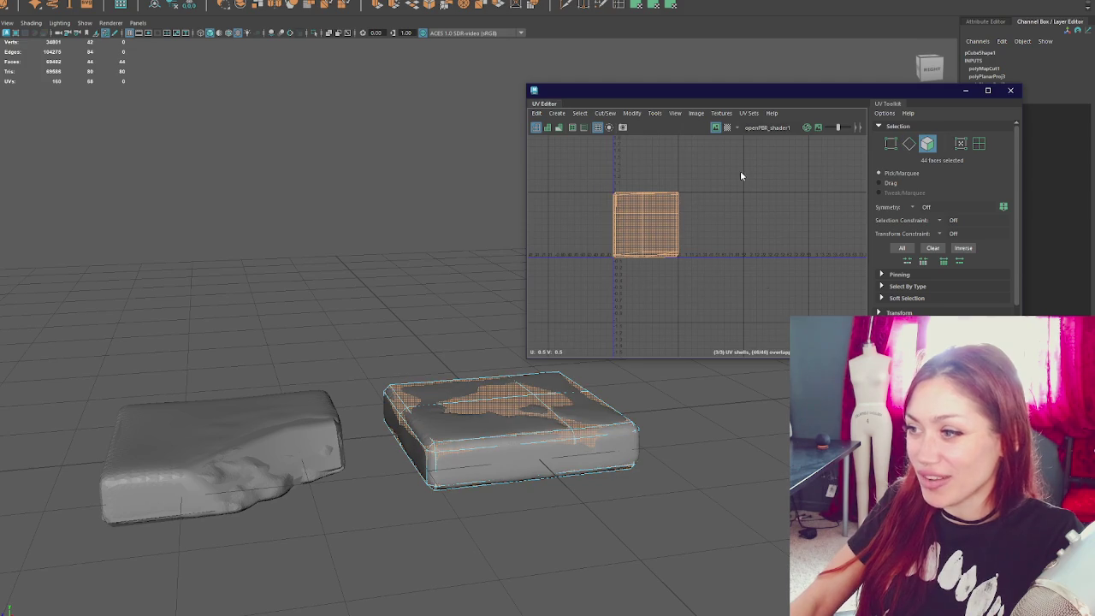
pyautogui.keyDown('shift'); pyautogui.moveTo(740, 176); pyautogui.dragTo(423, 161, button='right'); pyautogui.keyUp('shift')
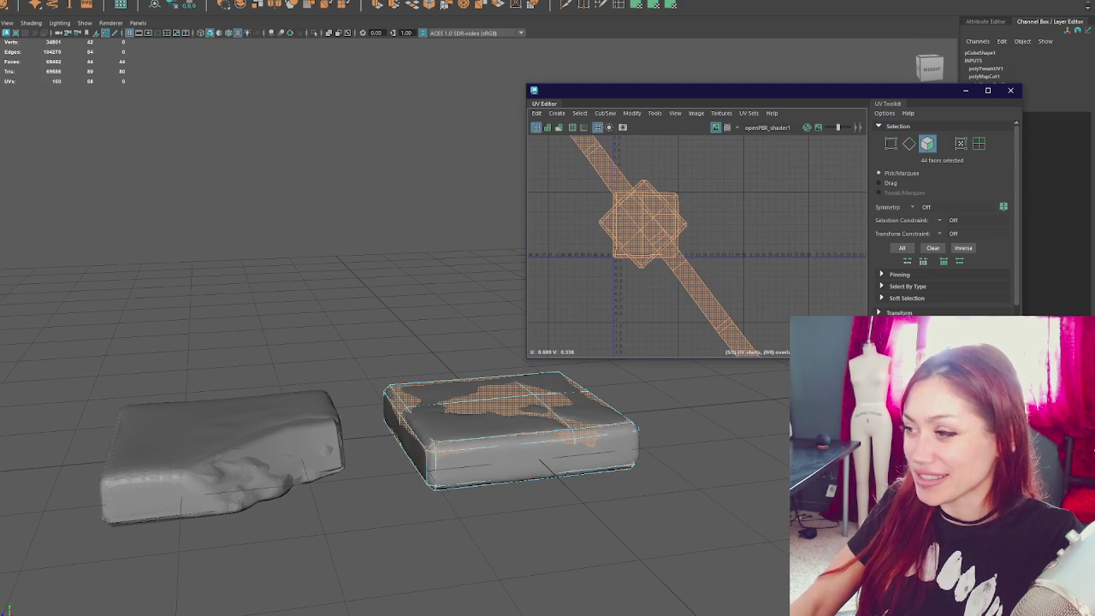
# - Enlarge the UV Editor and rotate the diagonal side strip to lie horizontal
pyautogui.moveTo(796, 358); pyautogui.dragTo(795, 546)
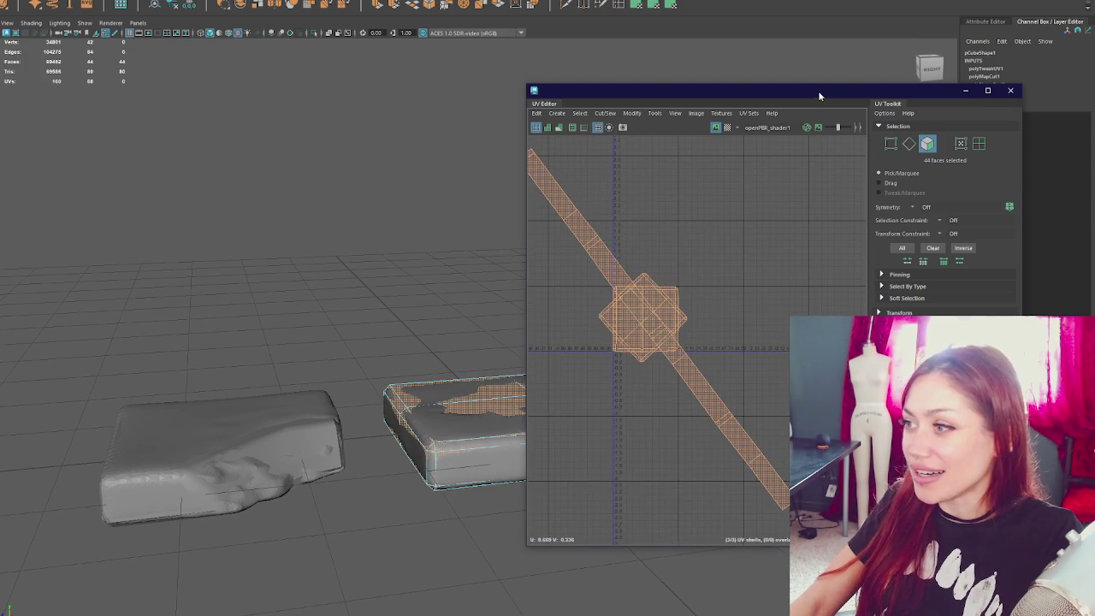
pyautogui.moveTo(822, 96); pyautogui.dragTo(775, 63)
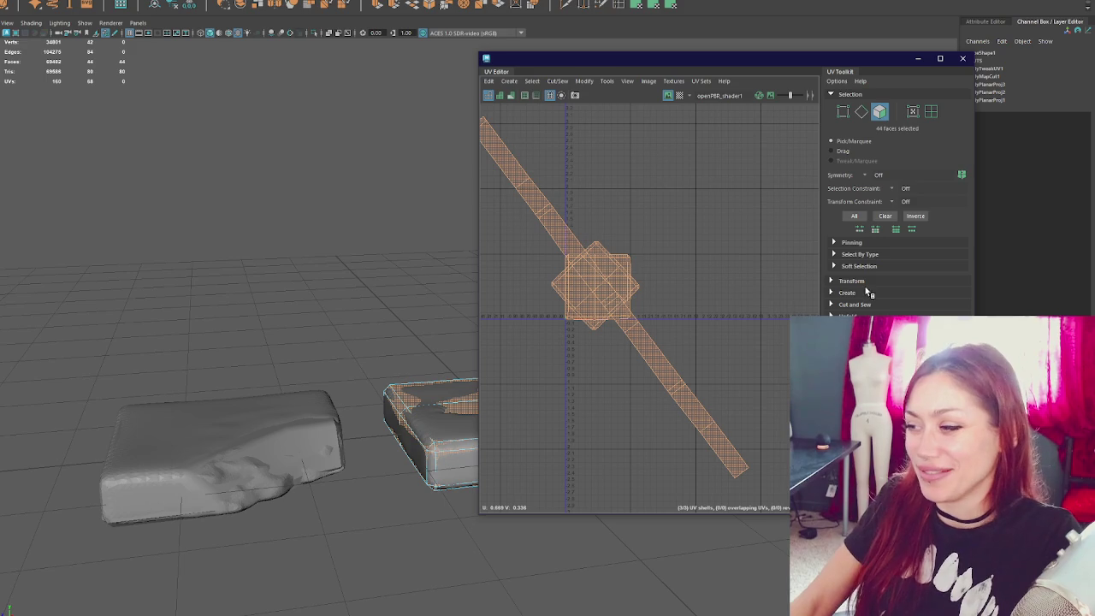
pyautogui.keyDown('shift'); pyautogui.moveTo(675, 303); pyautogui.dragTo(650, 265, button='right'); pyautogui.keyUp('shift')
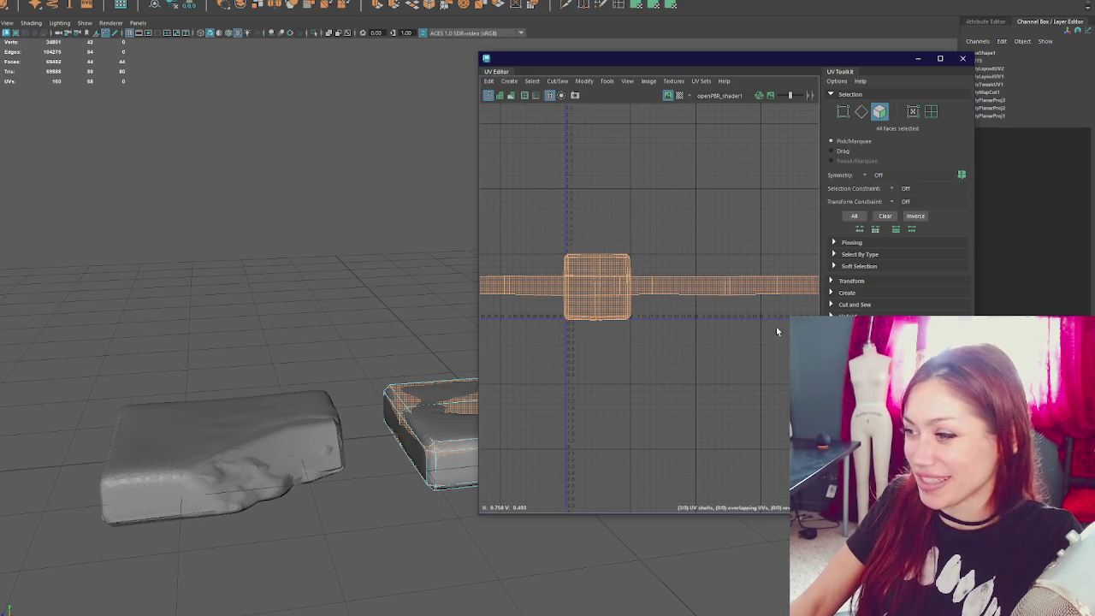
pyautogui.scroll(-5, 853, 311)
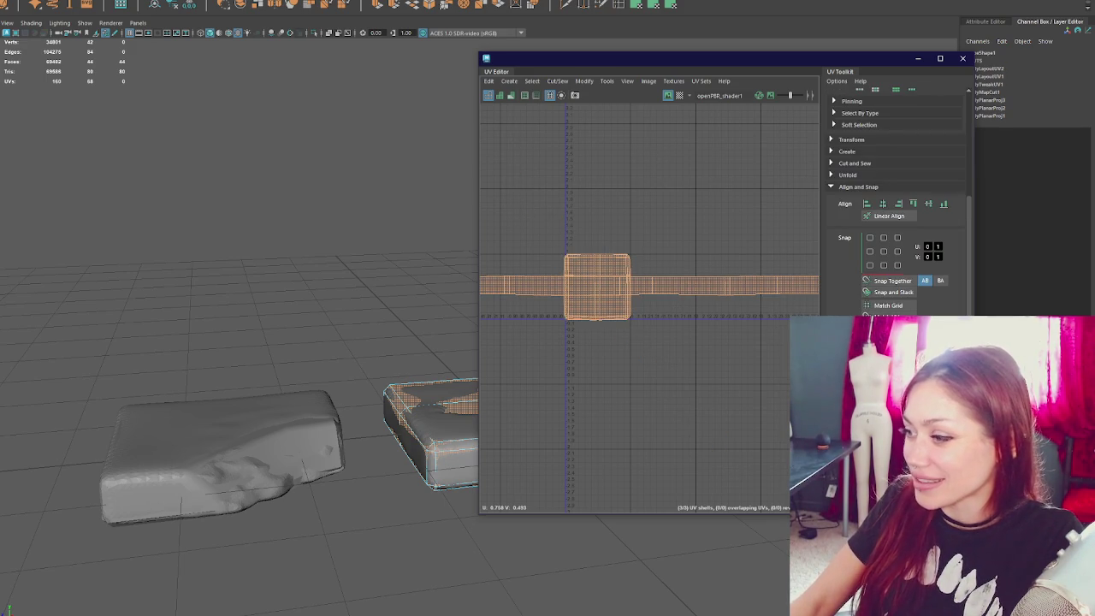
pyautogui.scroll(5, 853, 310)
# - Use the UV Toolkit Transform options to check the square top shell and side strip
pyautogui.click(851, 280)
pyautogui.scroll(-4, 907, 295)
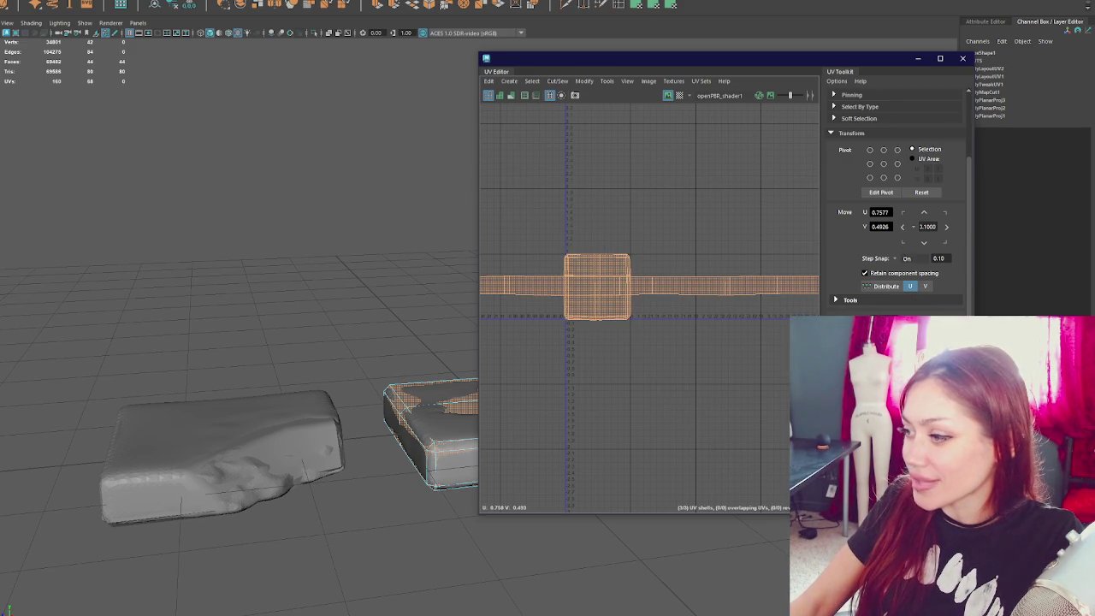
pyautogui.scroll(4, 667, 342)
pyautogui.scroll(-2, 519, 230)
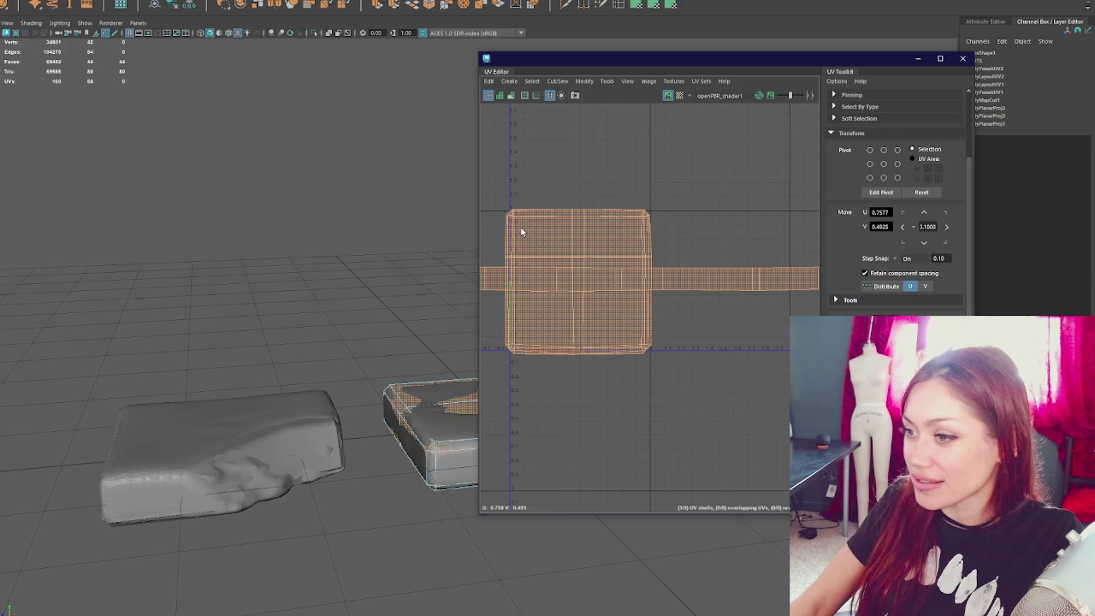
pyautogui.click(559, 234)
pyautogui.click(566, 305)
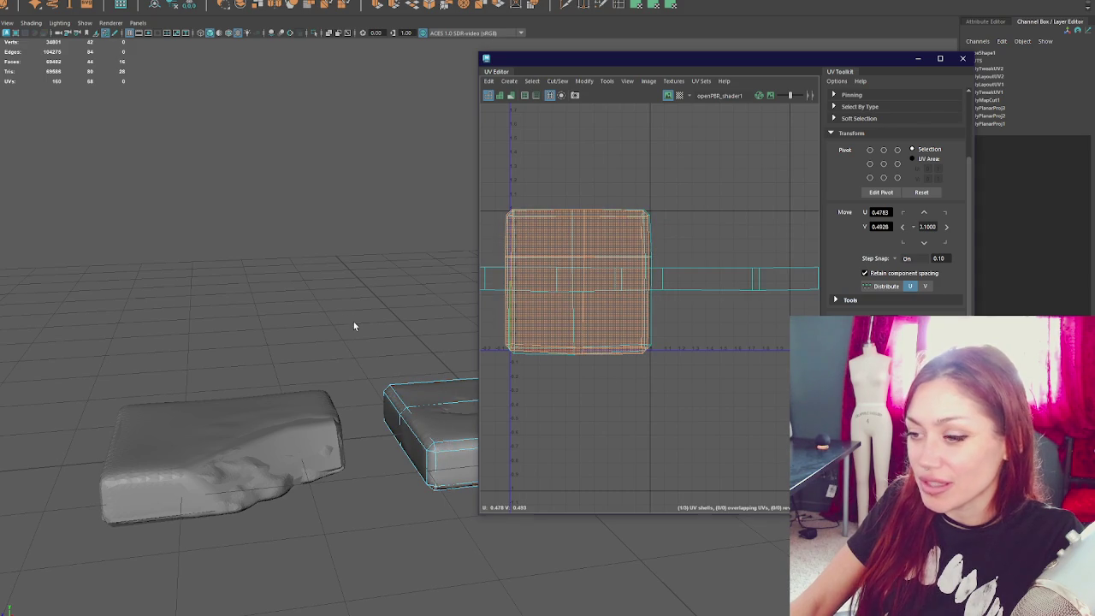
pyautogui.keyDown('alt'); pyautogui.moveTo(353, 326); pyautogui.dragTo(294, 313); pyautogui.keyUp('alt')
pyautogui.moveTo(293, 330); pyautogui.dragTo(219, 285, button='right')
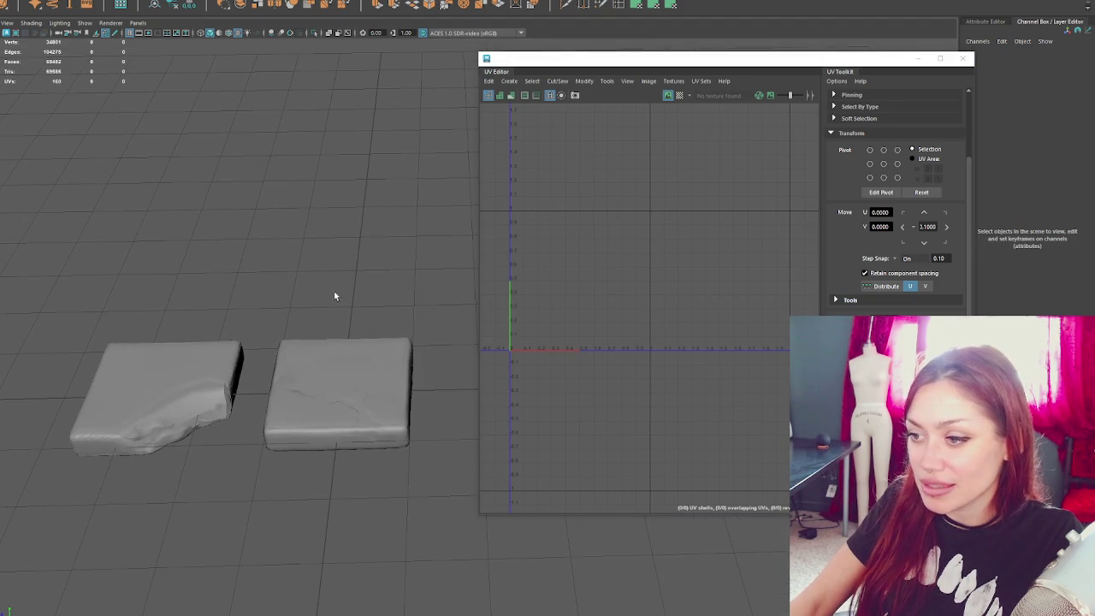
# - Group the left slab's pieces together with Ctrl+G
pyautogui.click(334, 342)
pyautogui.keyDown('shift'); pyautogui.click(230, 342); pyautogui.keyUp('shift')
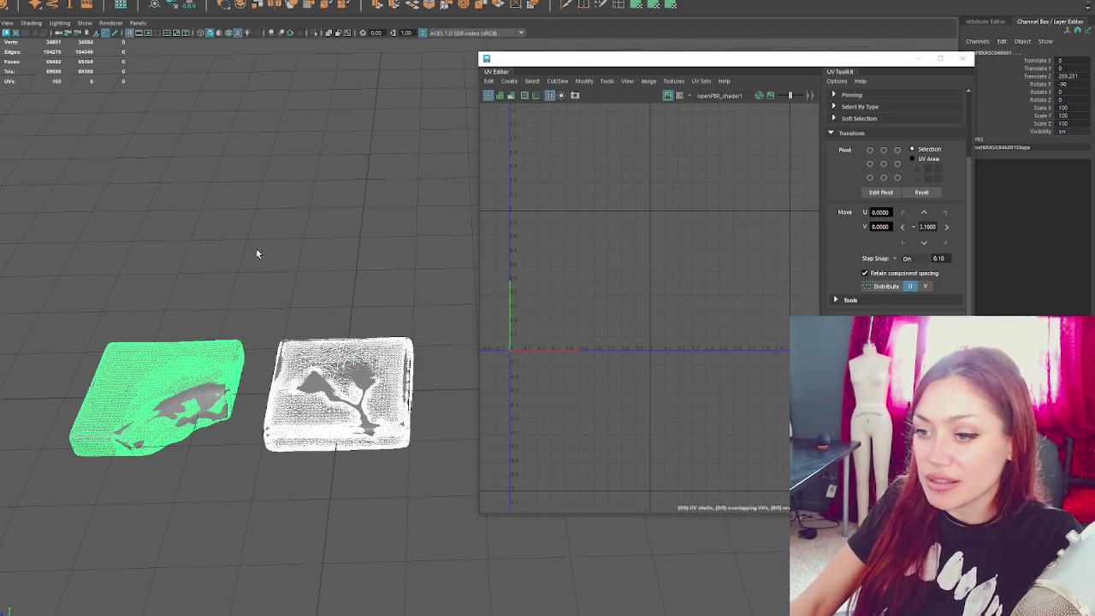
pyautogui.moveTo(256, 261); pyautogui.dragTo(365, 270, button='right')
pyautogui.click(365, 357)
pyautogui.keyDown('ctrl'); pyautogui.click(326, 419); pyautogui.keyUp('ctrl')
pyautogui.moveTo(66, 296); pyautogui.dragTo(345, 491)
pyautogui.click(248, 242)
pyautogui.moveTo(442, 310); pyautogui.dragTo(340, 454)
pyautogui.moveTo(17, 303); pyautogui.dragTo(239, 508)
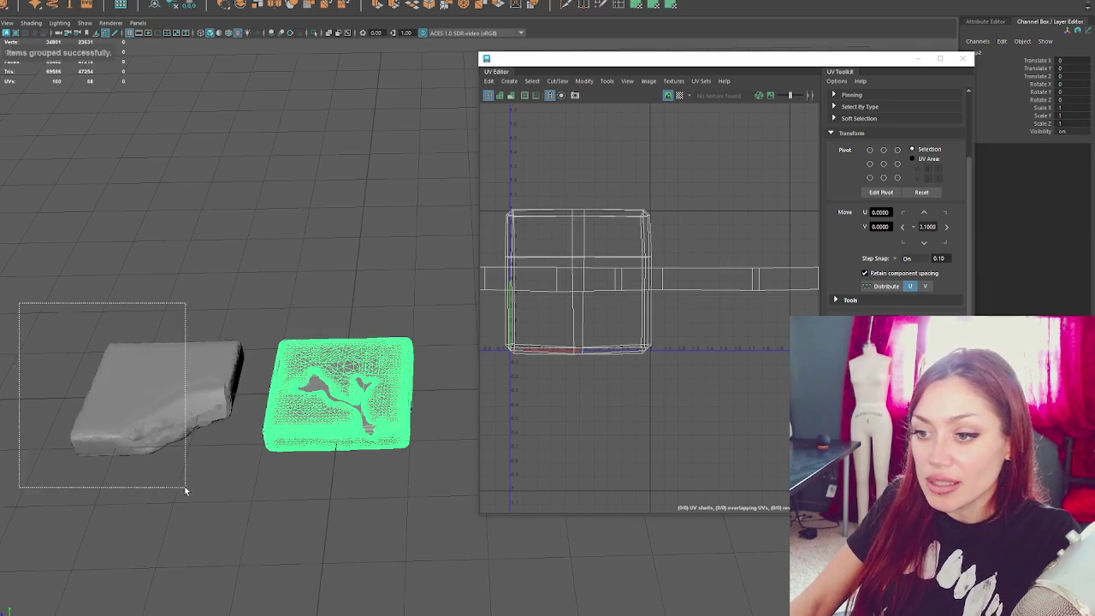
pyautogui.hotkey('ctrl', 'g')
# - Group both slabs and scale the group to about 0.159
pyautogui.moveTo(23, 229); pyautogui.dragTo(428, 543)
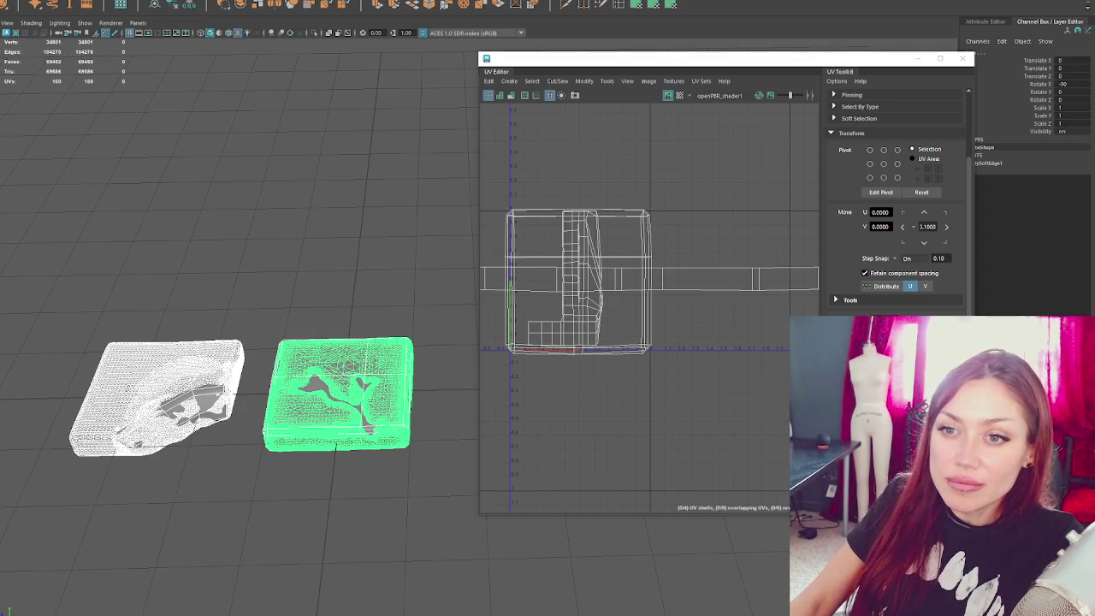
pyautogui.hotkey('ctrl', 'g')
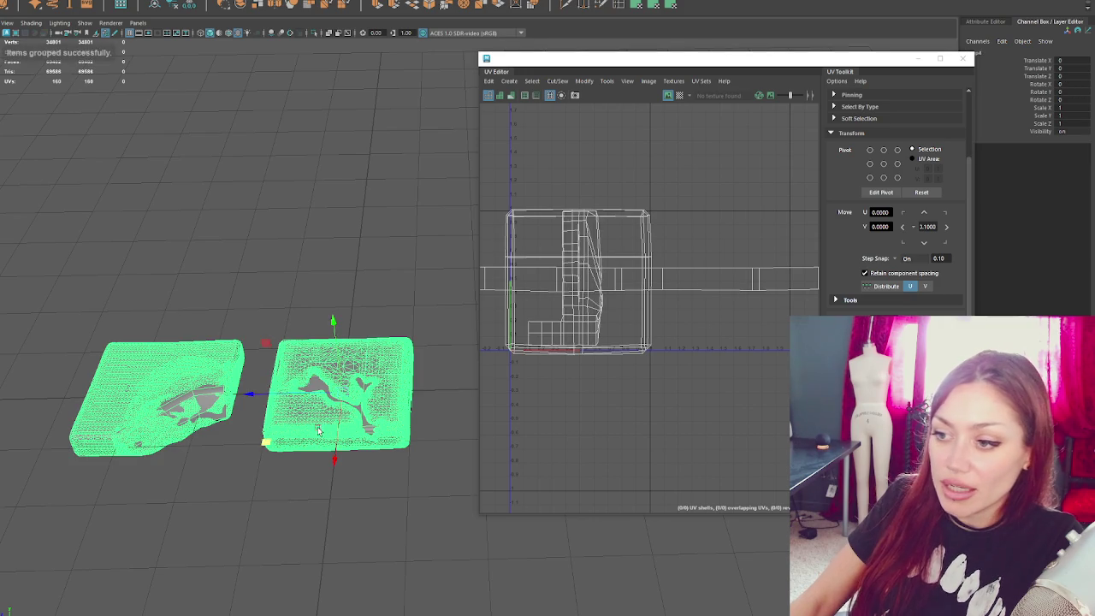
pyautogui.moveTo(340, 395); pyautogui.dragTo(114, 409)
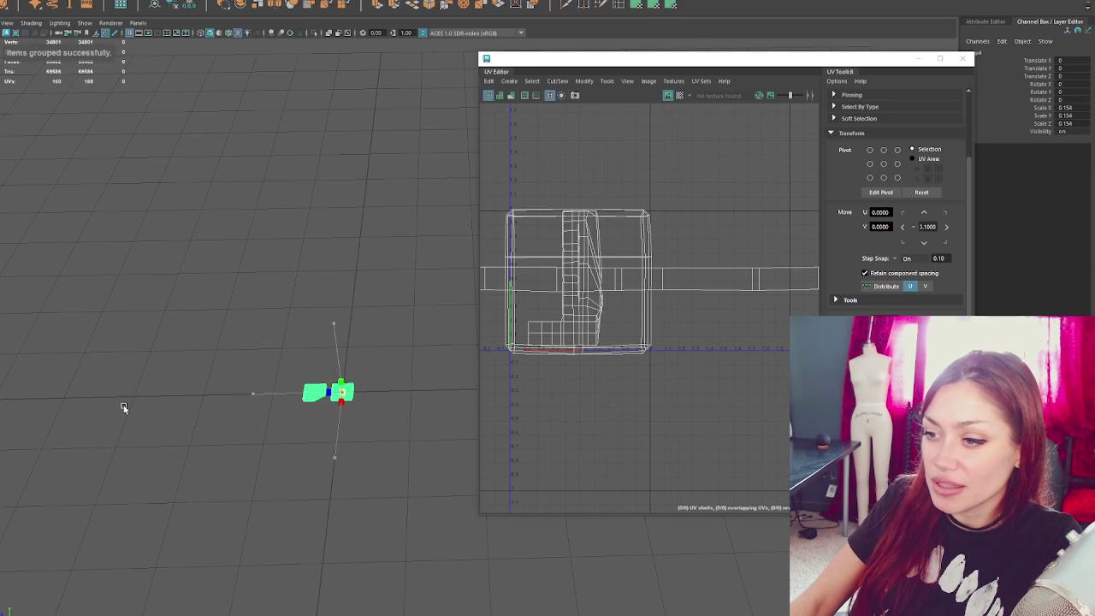
pyautogui.press('f')
pyautogui.scroll(-5, 484, 434)
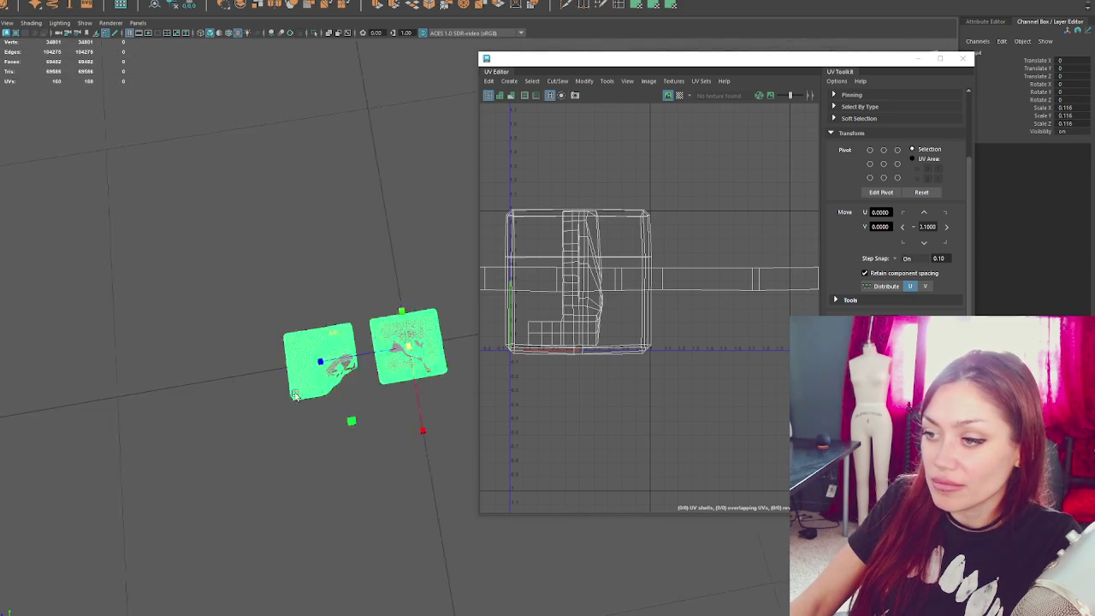
pyautogui.scroll(-2, 409, 349)
pyautogui.moveTo(376, 358); pyautogui.dragTo(406, 353)
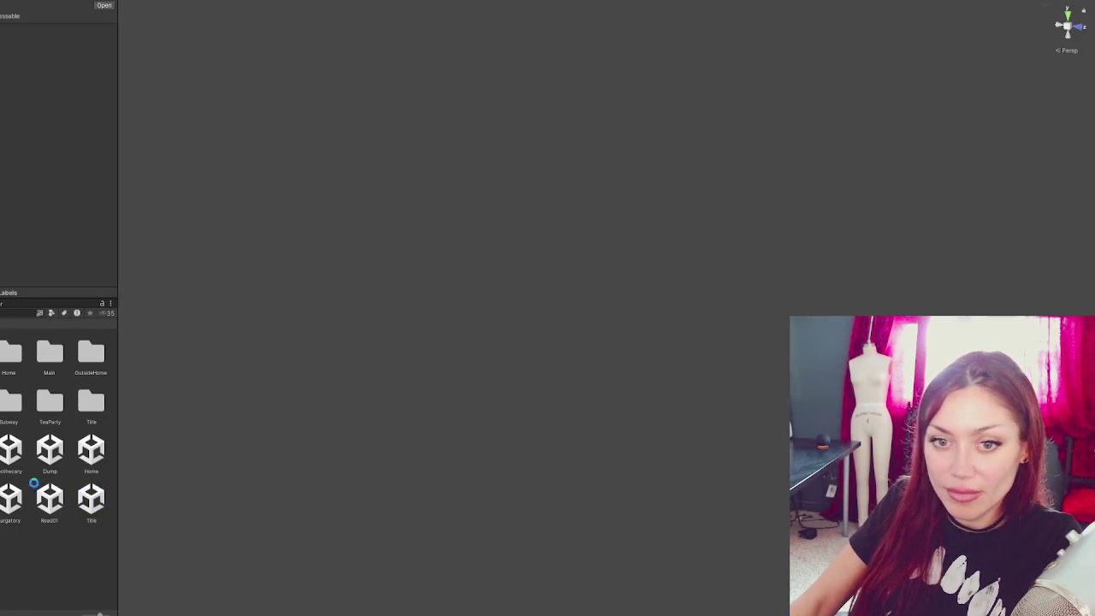
# - Open the Road01 scene and fly the camera up over the yard
pyautogui.click(8, 350)
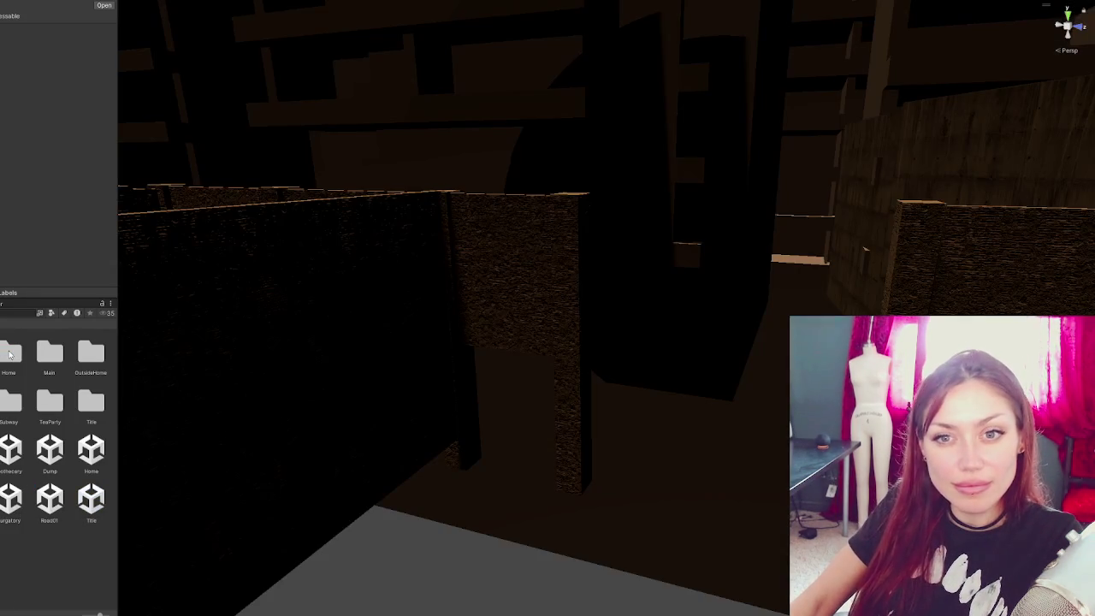
pyautogui.rightClick(49, 509)
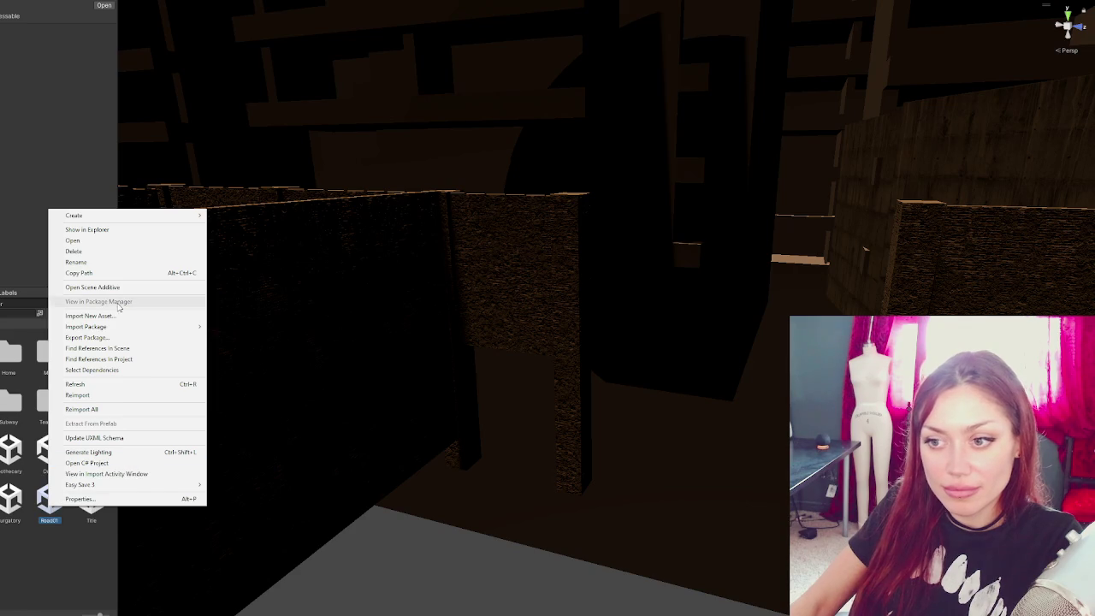
pyautogui.click(171, 317)
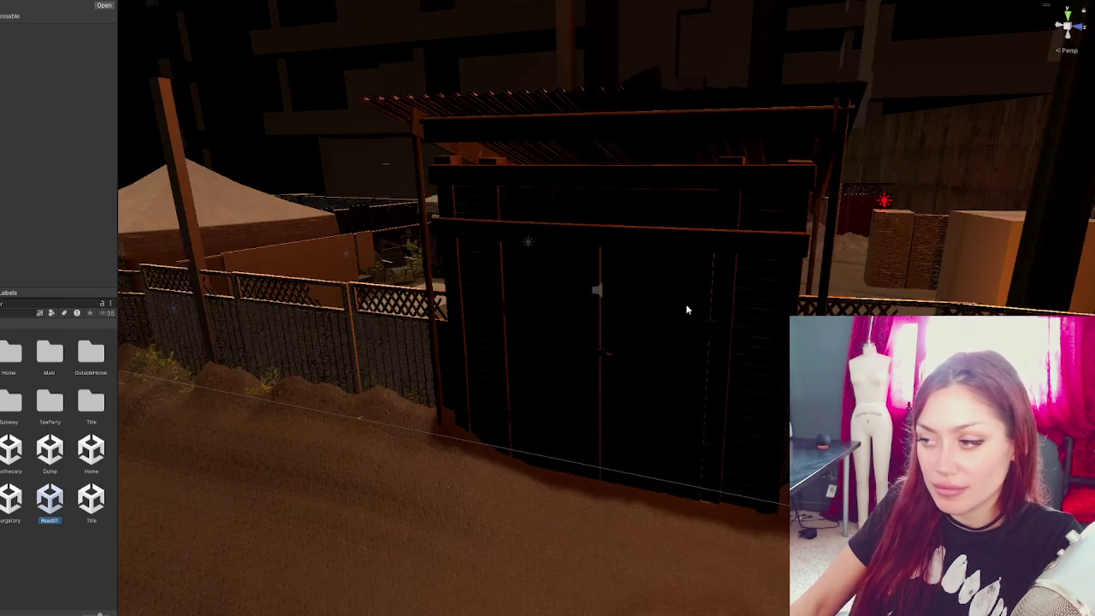
pyautogui.moveTo(687, 311)
pyautogui.mouseDown(button='right')
pyautogui.moveTo(645, 388)
pyautogui.moveTo(435, 263)
pyautogui.moveTo(823, 218)
pyautogui.moveTo(799, 236)
pyautogui.mouseUp(button='right')
pyautogui.scroll(2, 435, 262)
# - Move the test cube onto the checkered floor beside the low wooden fence
pyautogui.click(351, 96)
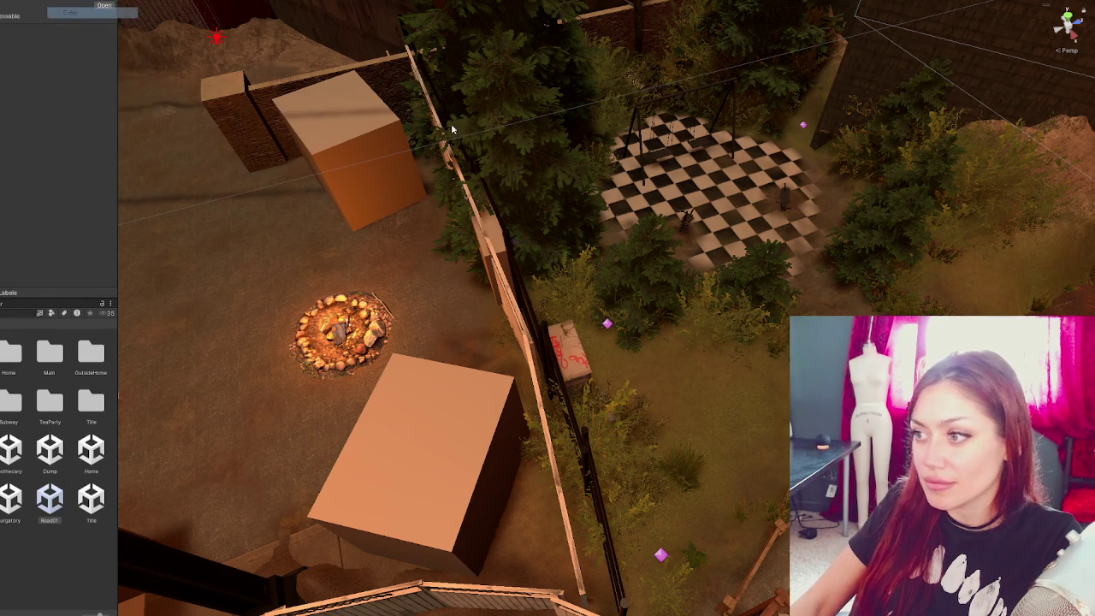
pyautogui.moveTo(613, 293); pyautogui.dragTo(774, 389)
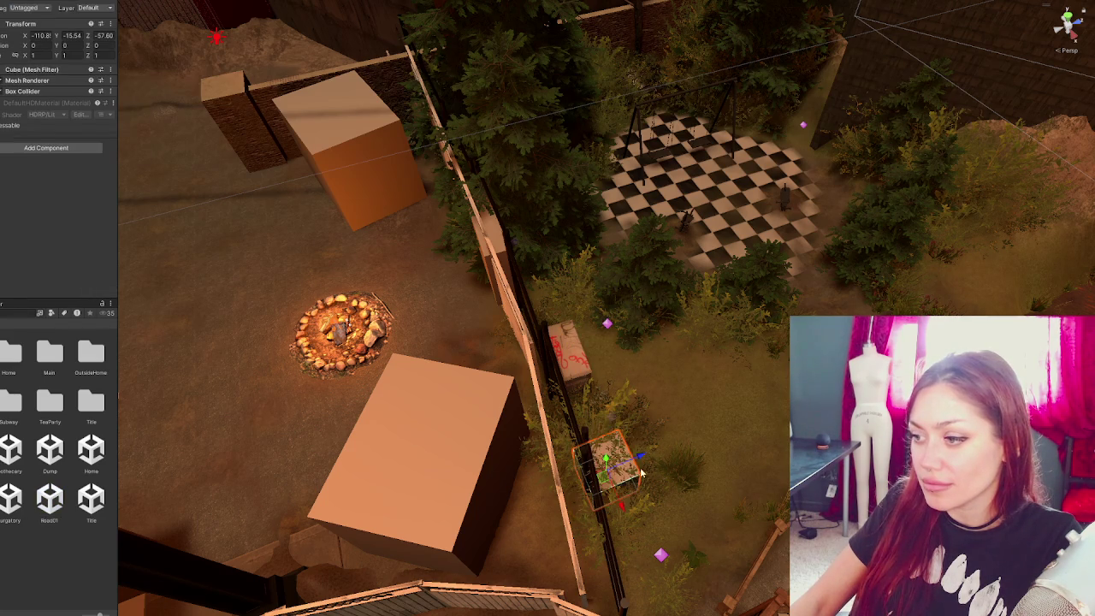
pyautogui.moveTo(775, 389); pyautogui.dragTo(689, 308, button='middle')
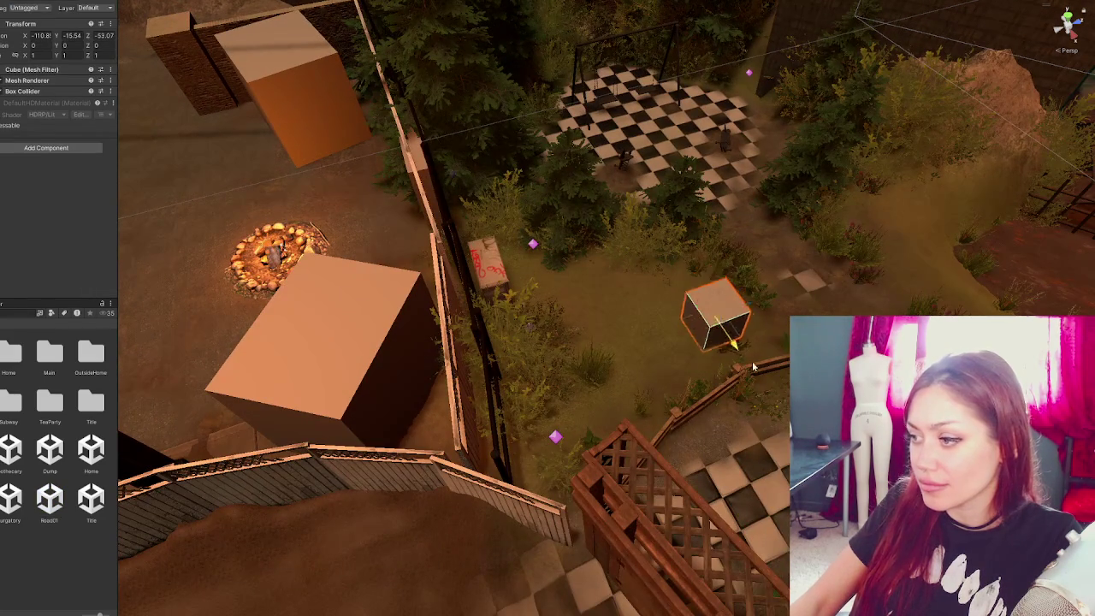
pyautogui.moveTo(727, 432); pyautogui.dragTo(530, 423, button='middle')
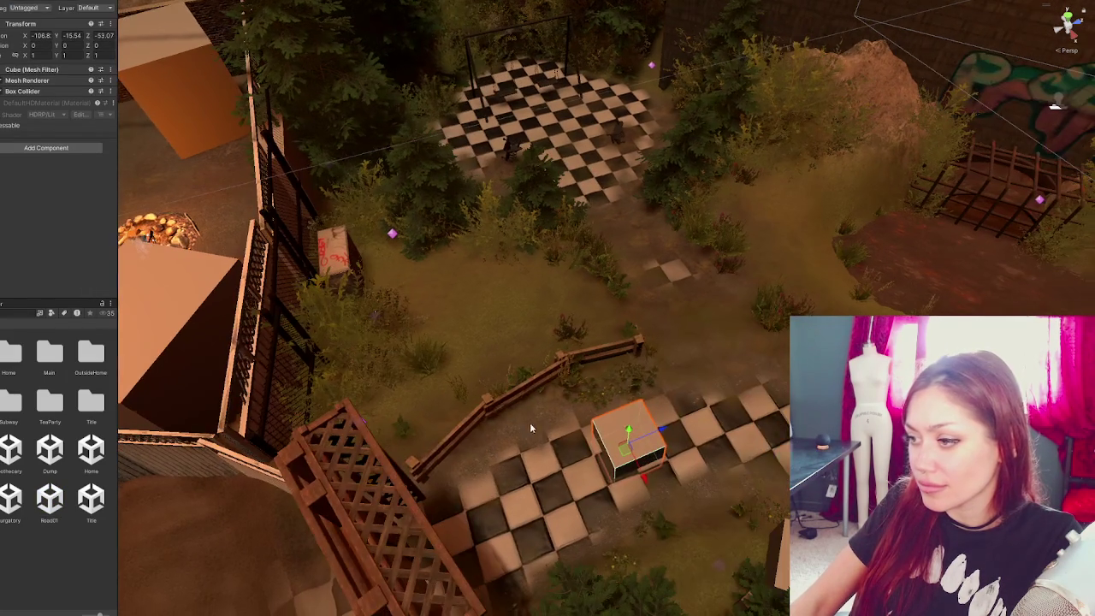
pyautogui.click(488, 407)
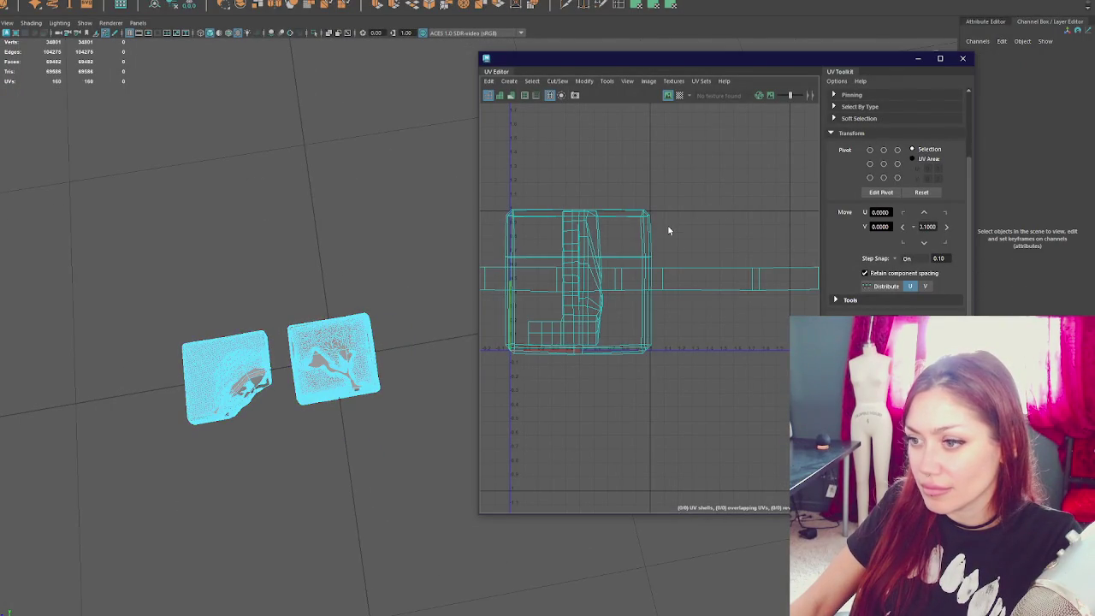
# - In object mode, shift both tile pieces left along X and scale them to 0.257
pyautogui.scroll(-3, 305, 256)
pyautogui.scroll(3, 420, 428)
pyautogui.press('F8')
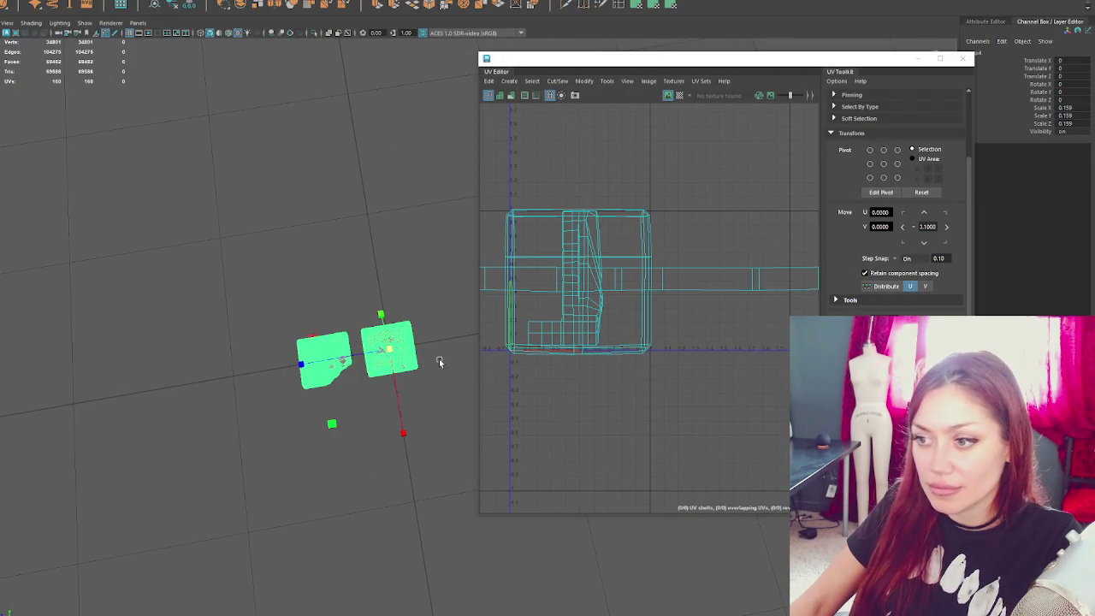
pyautogui.scroll(3, 442, 366)
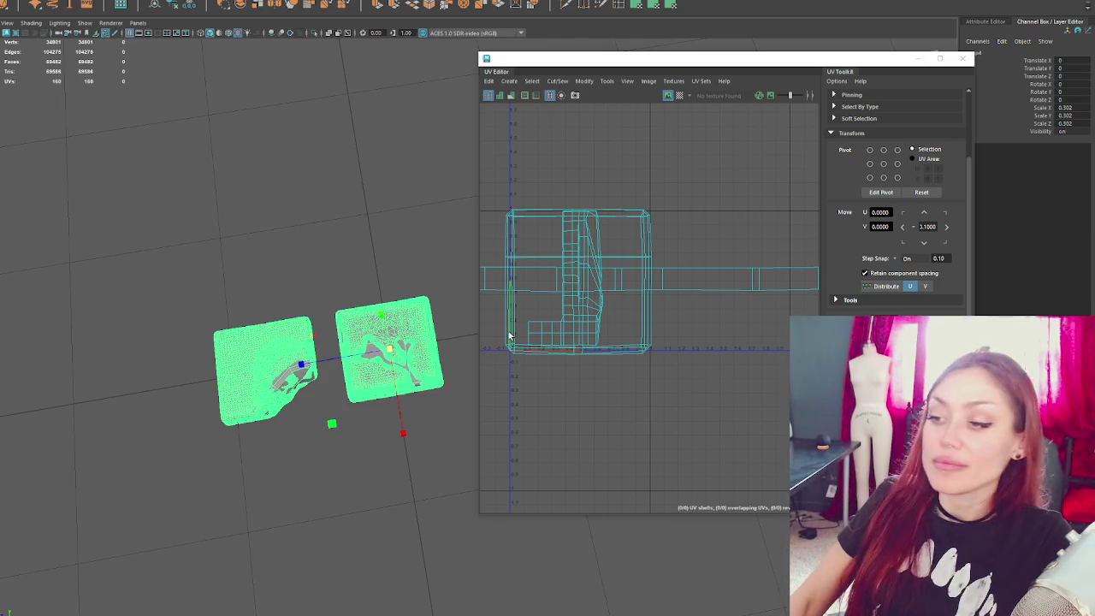
pyautogui.scroll(-2, 402, 376)
pyautogui.moveTo(413, 382); pyautogui.dragTo(331, 347)
pyautogui.press('r')
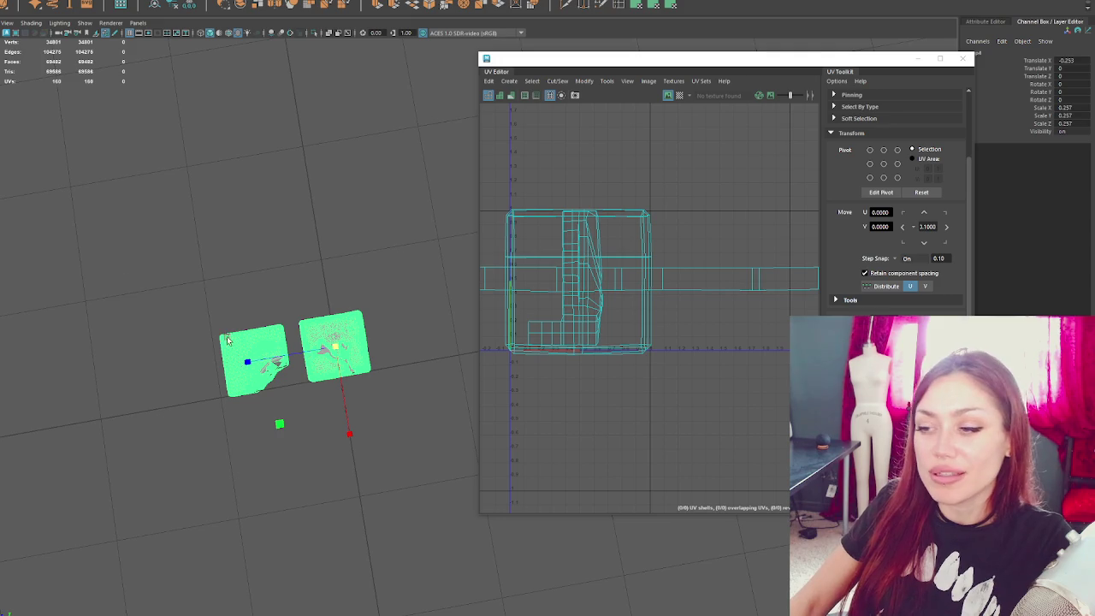
pyautogui.click(370, 185)
pyautogui.click(315, 336)
pyautogui.press('f')
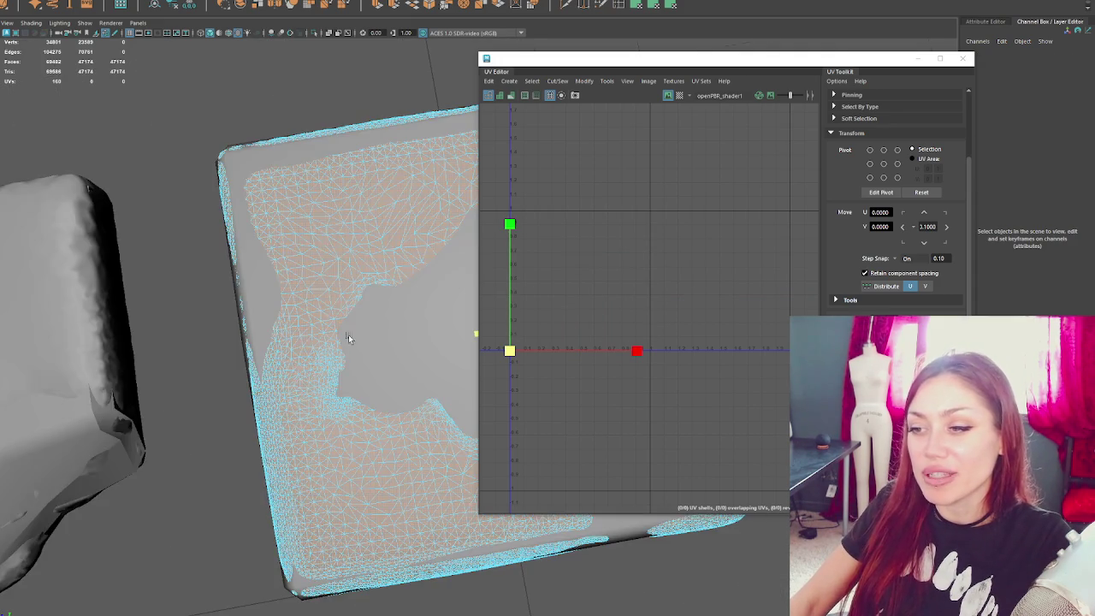
pyautogui.click(196, 334)
pyautogui.keyDown('shift'); pyautogui.click(265, 319); pyautogui.keyUp('shift')
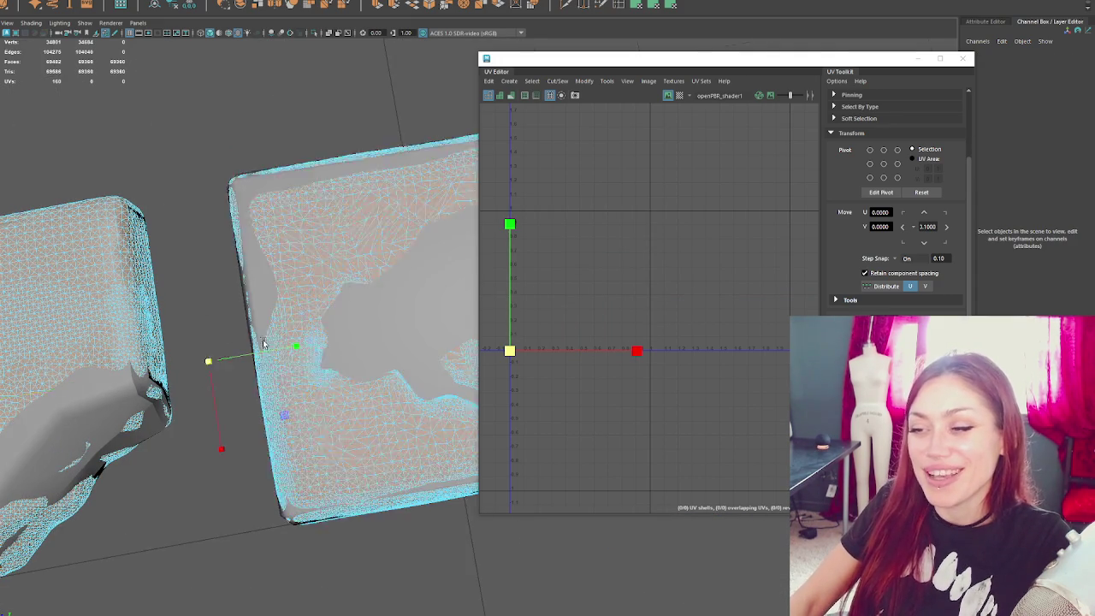
pyautogui.press('f')
pyautogui.moveTo(183, 115)
pyautogui.keyDown('shift'); pyautogui.mouseDown(button='right')
pyautogui.moveTo(320, 147)
pyautogui.moveTo(160, 119)
pyautogui.mouseUp(button='right'); pyautogui.keyUp('shift')
pyautogui.moveTo(319, 148)
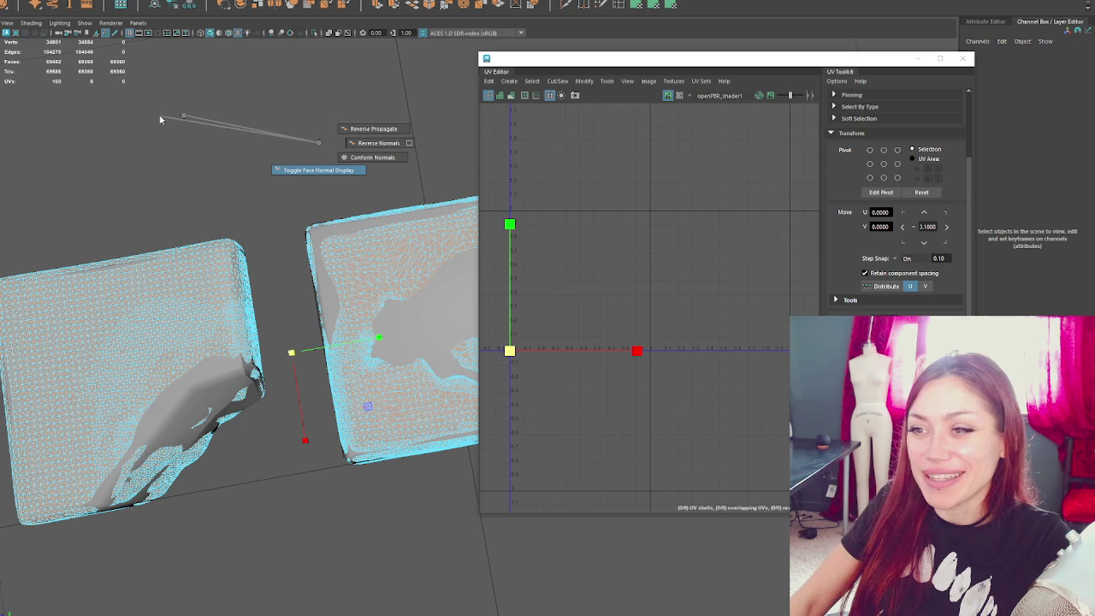
pyautogui.keyDown('shift'); pyautogui.rightClick(181, 115); pyautogui.keyUp('shift')
pyautogui.moveTo(287, 334)
pyautogui.keyDown('alt'); pyautogui.mouseDown()
pyautogui.moveTo(249, 217)
pyautogui.moveTo(316, 214)
pyautogui.mouseUp(); pyautogui.keyUp('alt')
pyautogui.click(287, 348)
# - Close the UV Editor and view the tree tile from a new angle
pyautogui.click(964, 58)
pyautogui.keyDown('alt'); pyautogui.moveTo(624, 223); pyautogui.dragTo(583, 254); pyautogui.keyUp('alt')
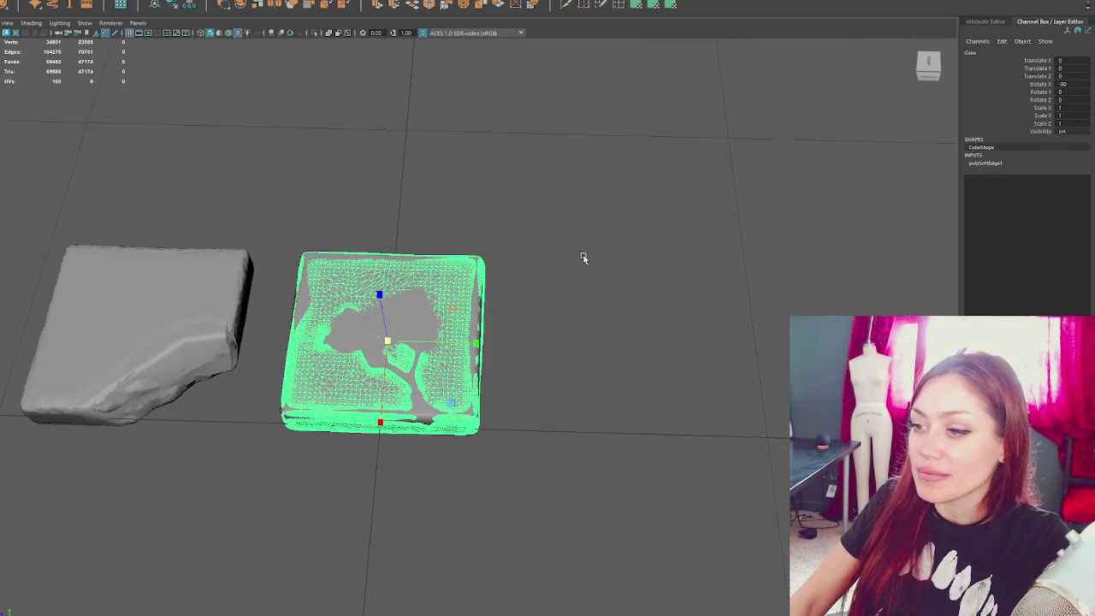
pyautogui.moveTo(330, 134); pyautogui.dragTo(439, 195, button='right')
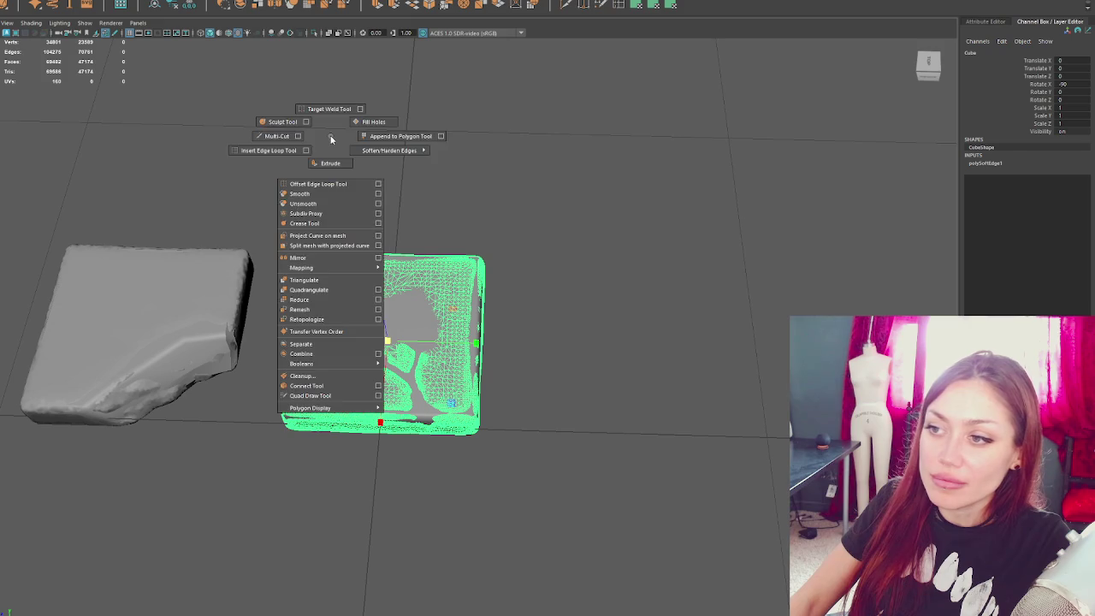
pyautogui.click(463, 305)
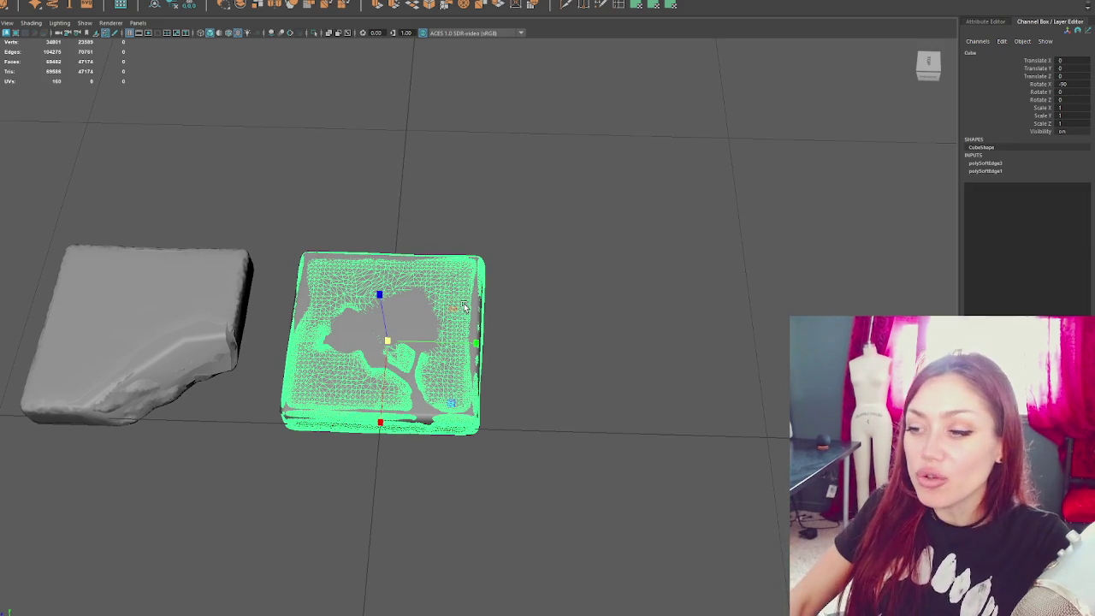
pyautogui.scroll(2, 463, 305)
pyautogui.scroll(3, 464, 305)
pyautogui.scroll(-3, 464, 305)
pyautogui.keyDown('alt'); pyautogui.moveTo(389, 218); pyautogui.dragTo(487, 218, button='middle'); pyautogui.keyUp('alt')
# - Compare the left rock tile and right tree tile by selecting each in turn
pyautogui.click(481, 152)
pyautogui.click(141, 286)
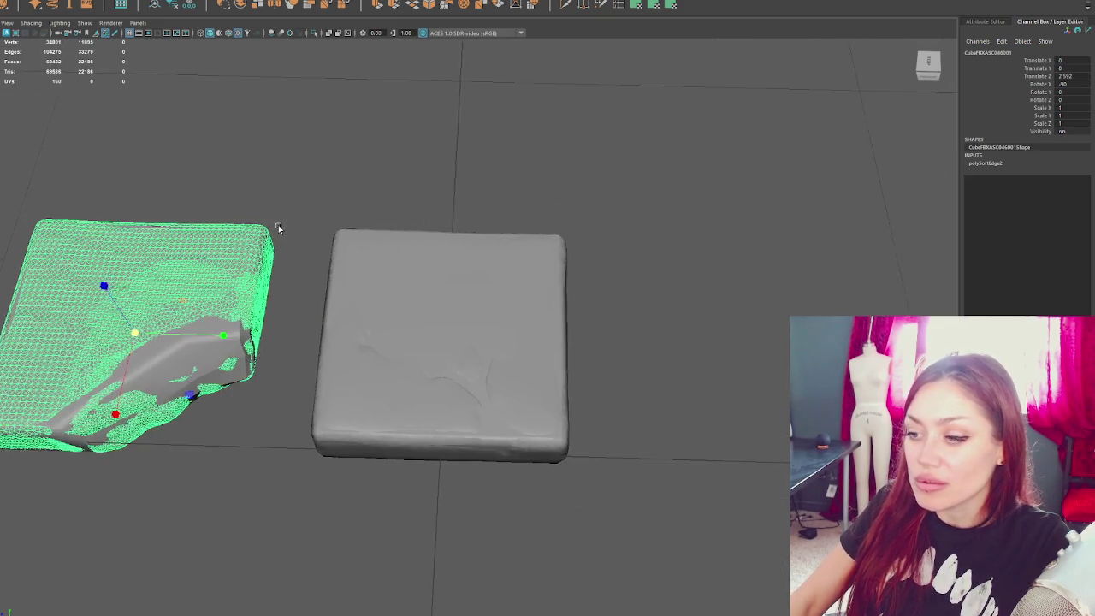
pyautogui.keyDown('alt'); pyautogui.moveTo(272, 228); pyautogui.dragTo(347, 236, button='middle'); pyautogui.keyUp('alt')
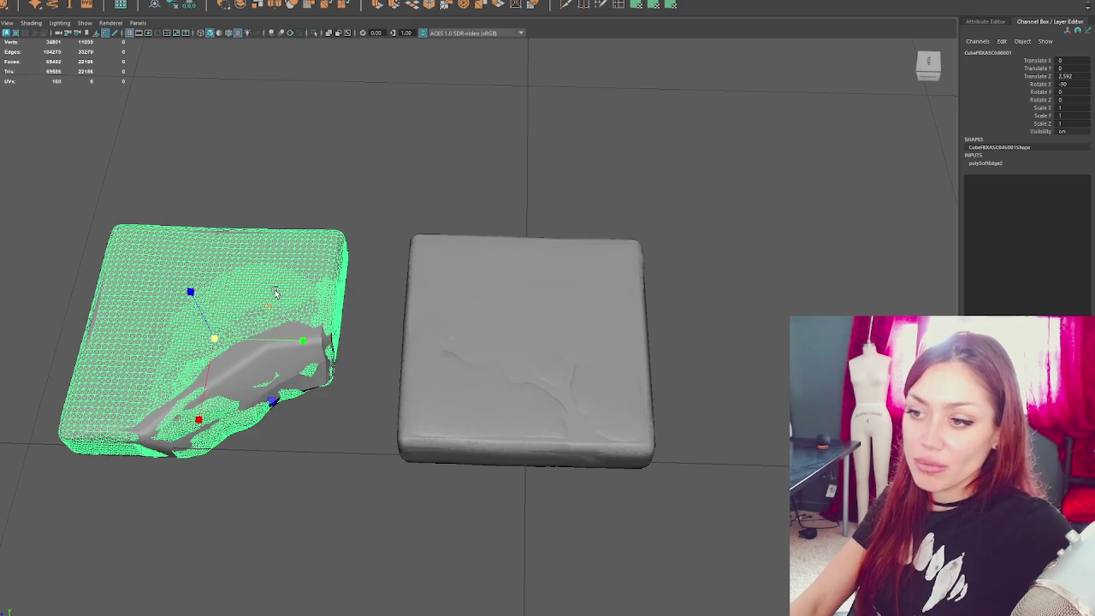
pyautogui.click(411, 277)
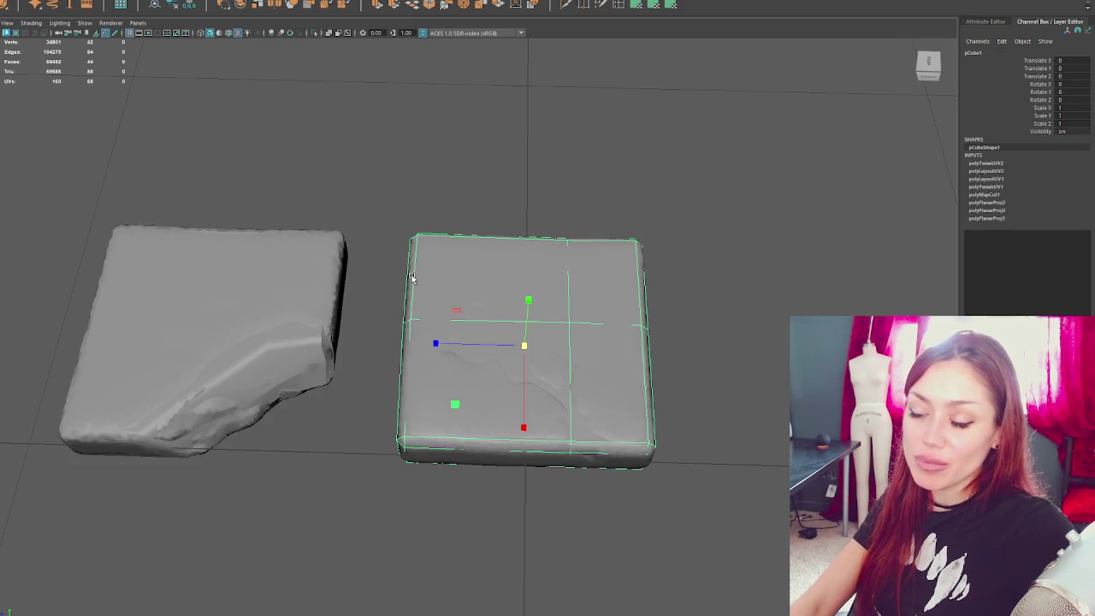
pyautogui.click(330, 280)
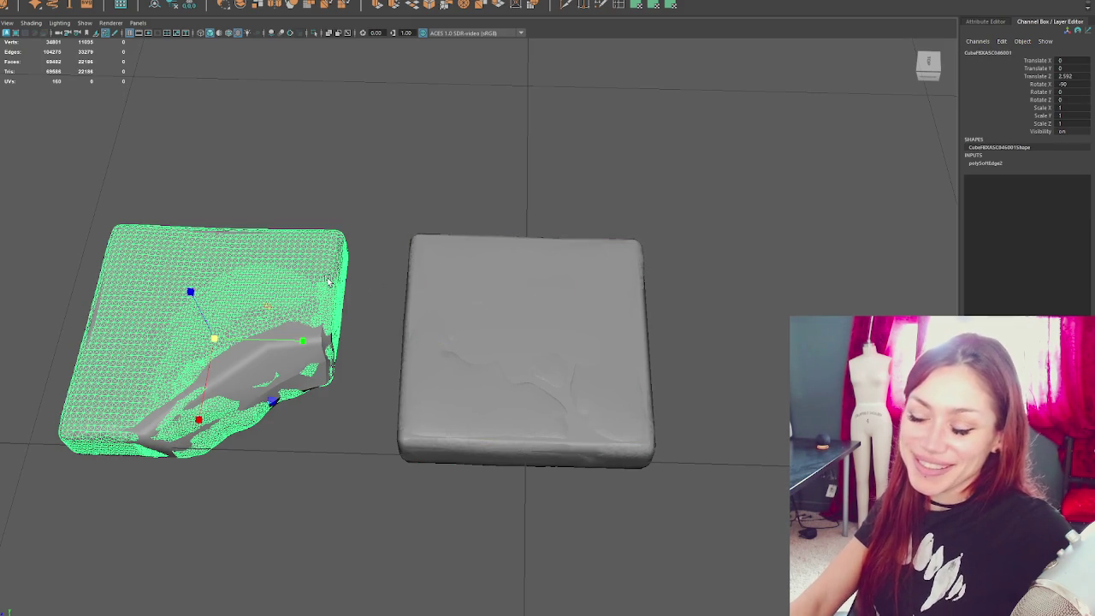
pyautogui.click(406, 268)
pyautogui.click(38, 2)
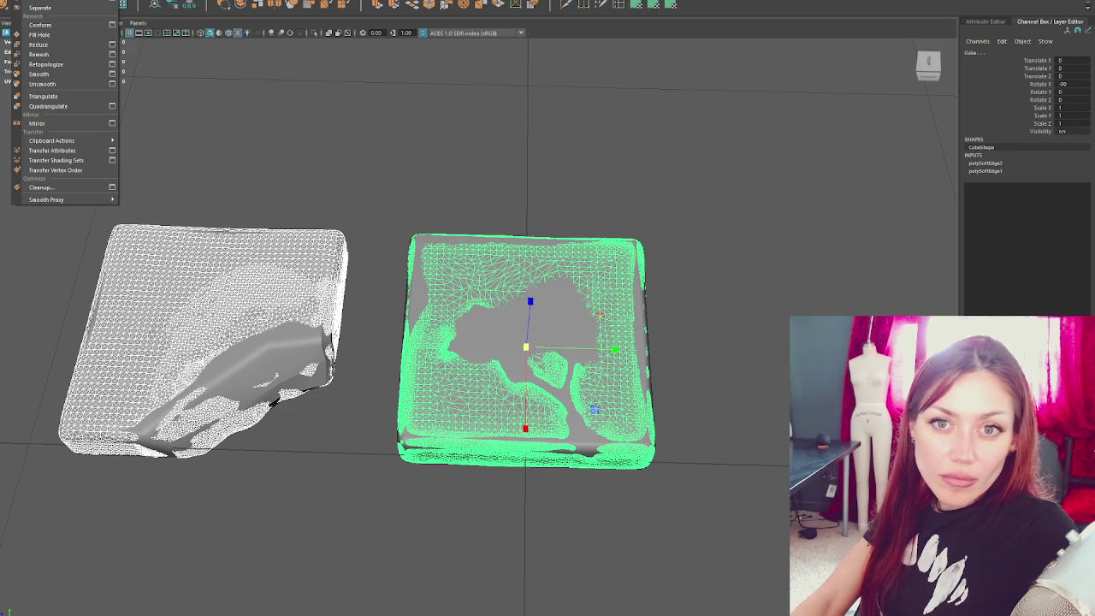
# - Dismiss the open mesh commands menu with Esc
pyautogui.press('Escape')
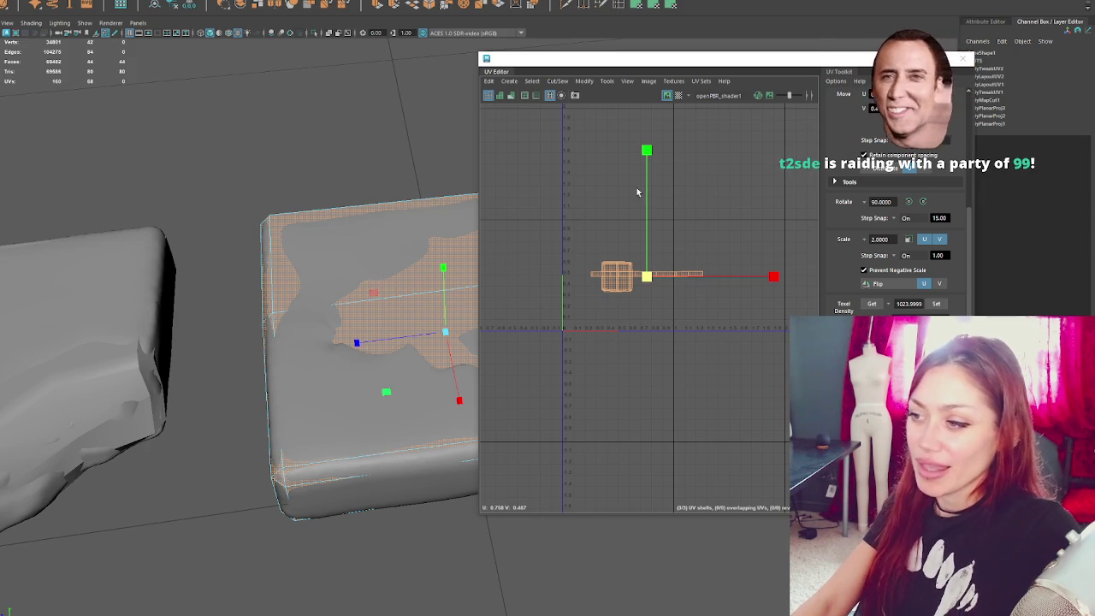
# - Move the tile's long UV strip shell up toward the top of UV space
pyautogui.click(636, 221)
pyautogui.click(660, 274)
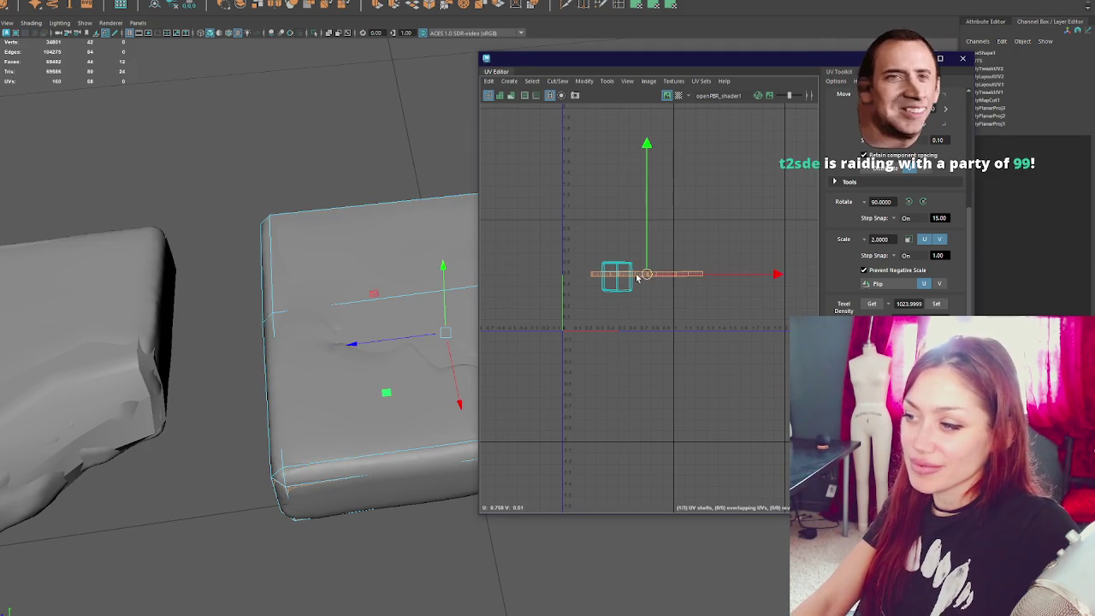
pyautogui.moveTo(641, 274); pyautogui.dragTo(625, 229)
pyautogui.scroll(3, 633, 248)
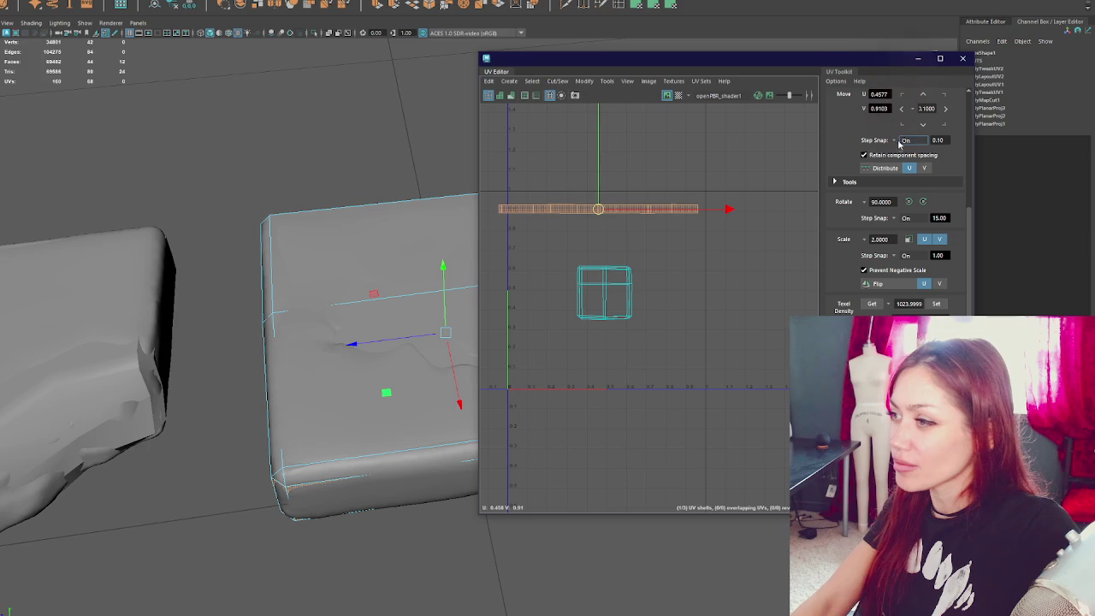
# - With Step Snap off, set the strip at U 0.5, V 0.8476 and move a square shell up-left
pyautogui.click(905, 140)
pyautogui.click(908, 152)
pyautogui.moveTo(599, 210); pyautogui.dragTo(606, 201)
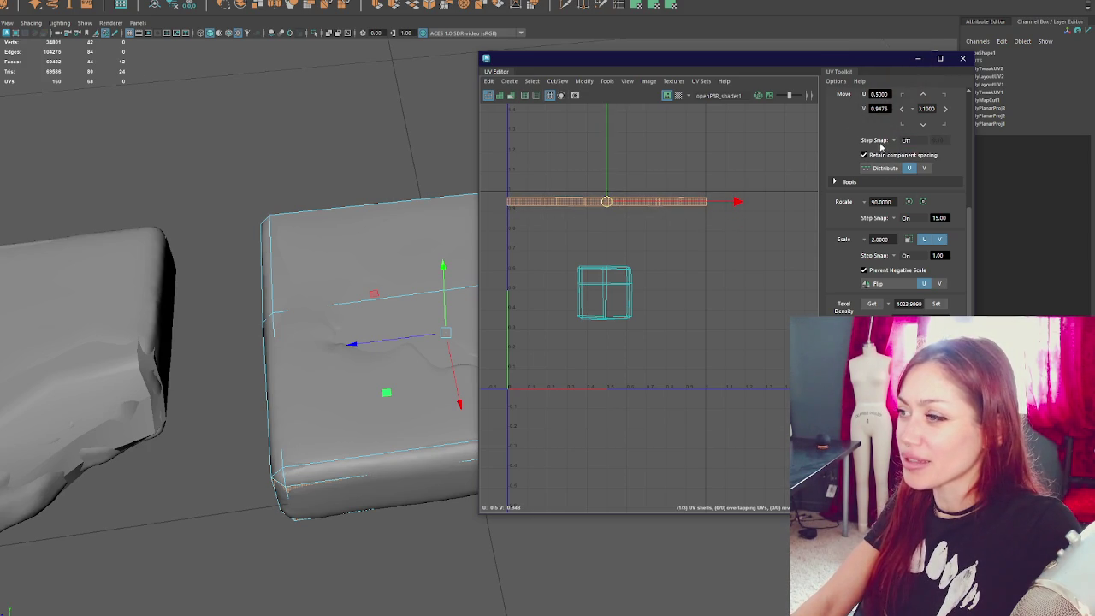
pyautogui.moveTo(606, 202); pyautogui.dragTo(606, 200)
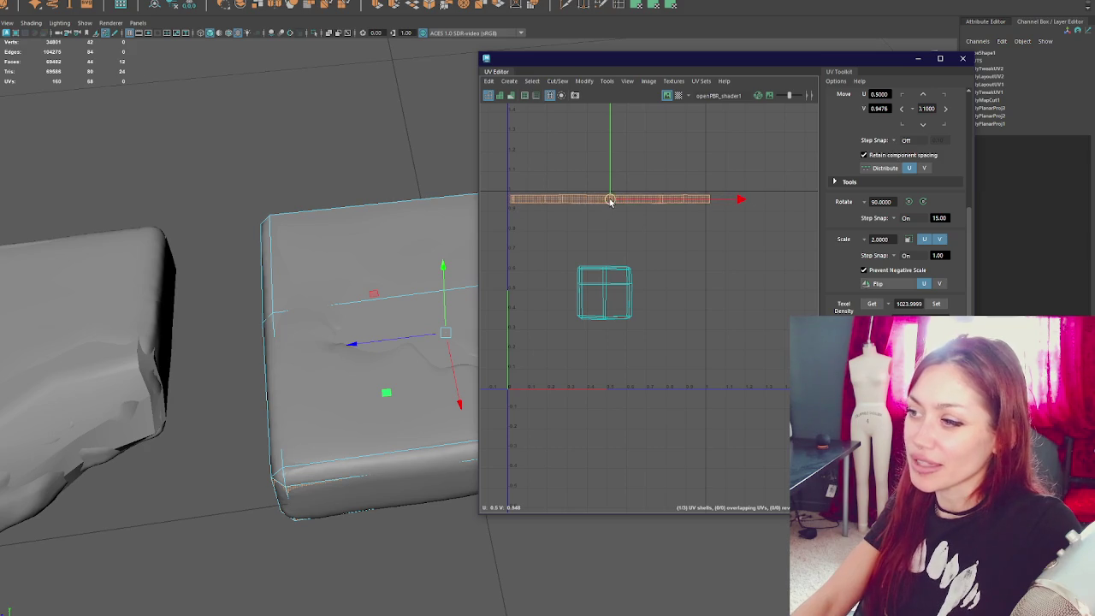
pyautogui.click(604, 295)
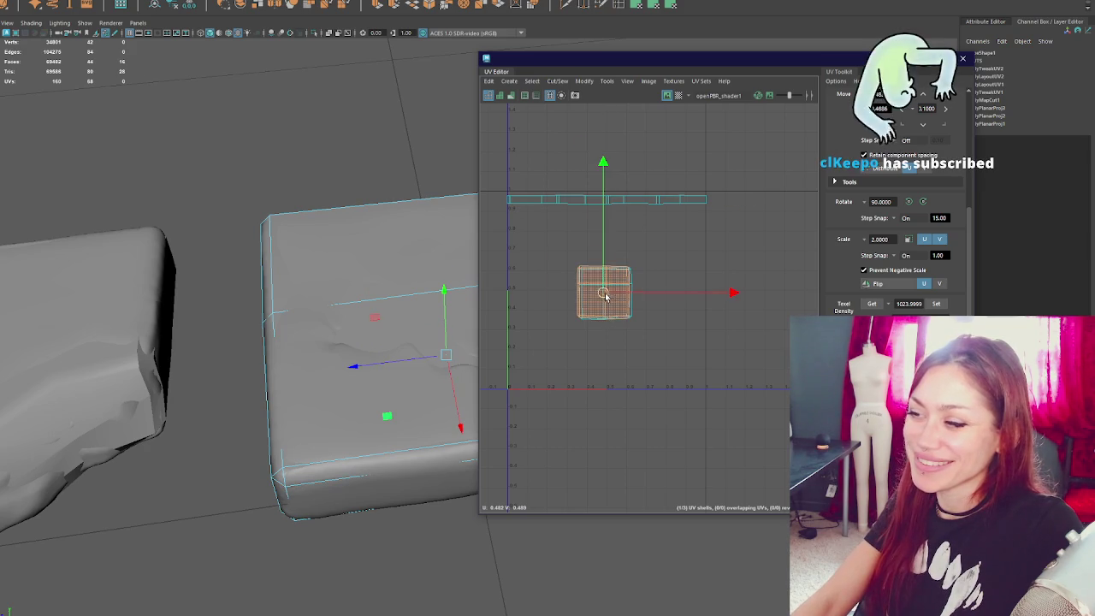
pyautogui.moveTo(609, 297); pyautogui.dragTo(546, 241)
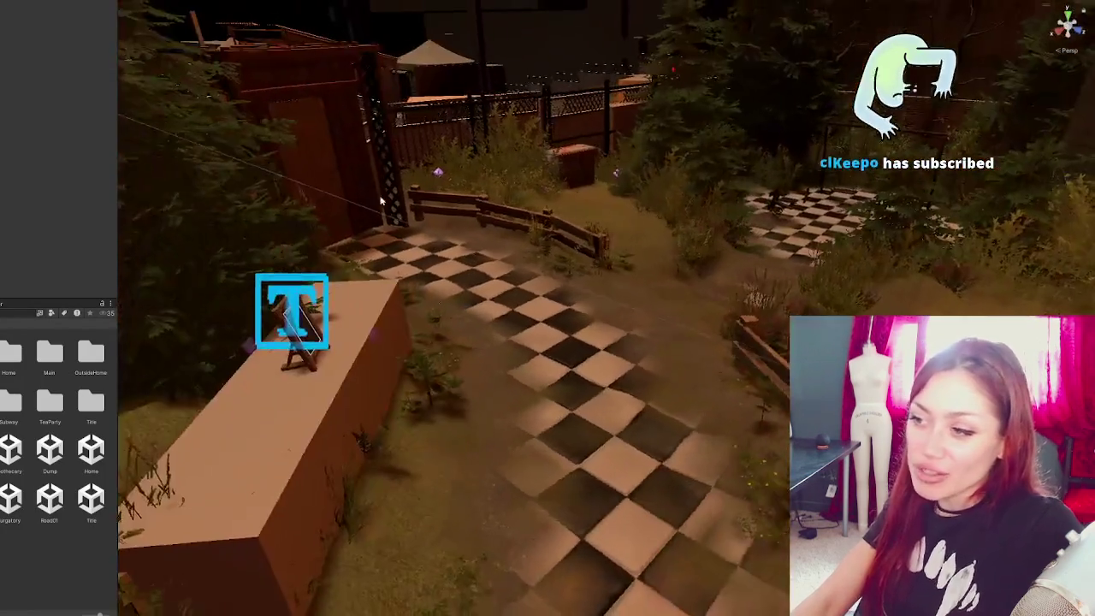
pyautogui.moveTo(298, 77); pyautogui.dragTo(399, 209, button='right')
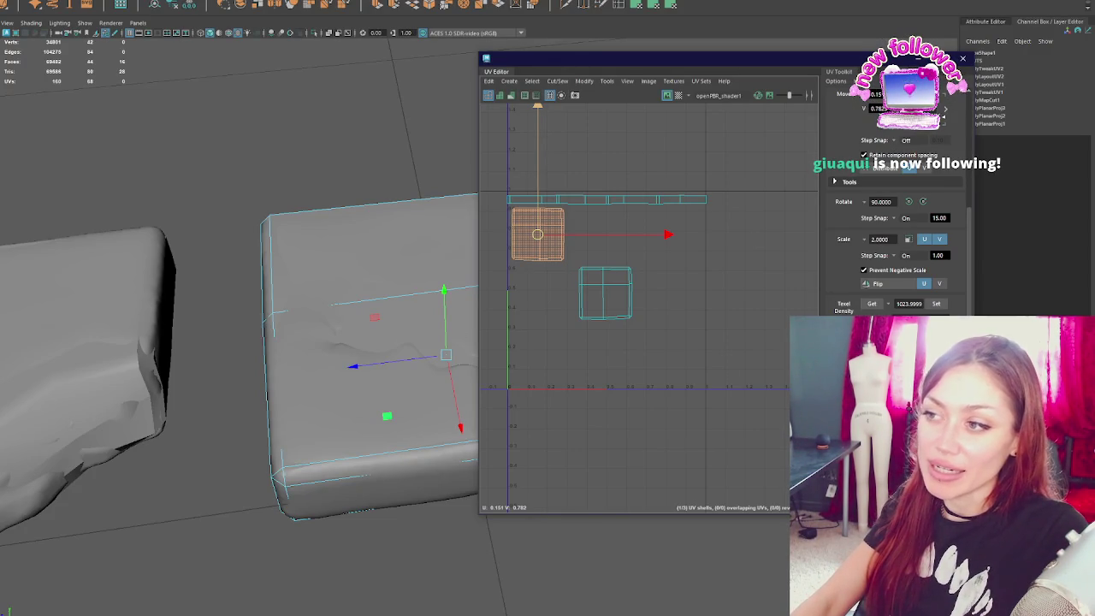
# - Move the second square UV shell up beside the first, just beneath the long strip
pyautogui.click(154, 361)
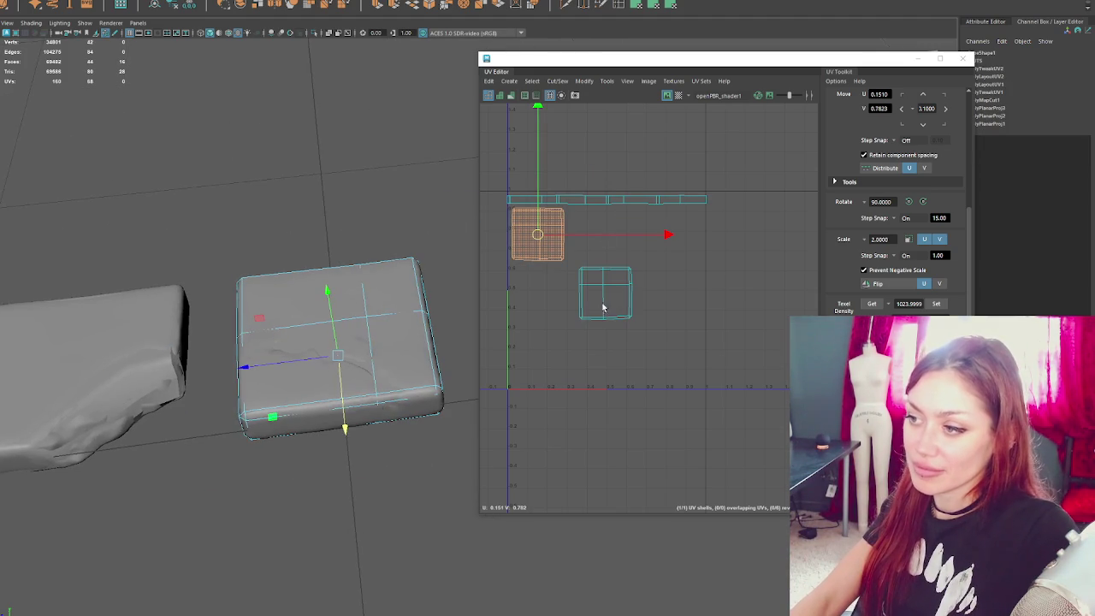
pyautogui.click(604, 299)
pyautogui.moveTo(605, 299); pyautogui.dragTo(591, 235)
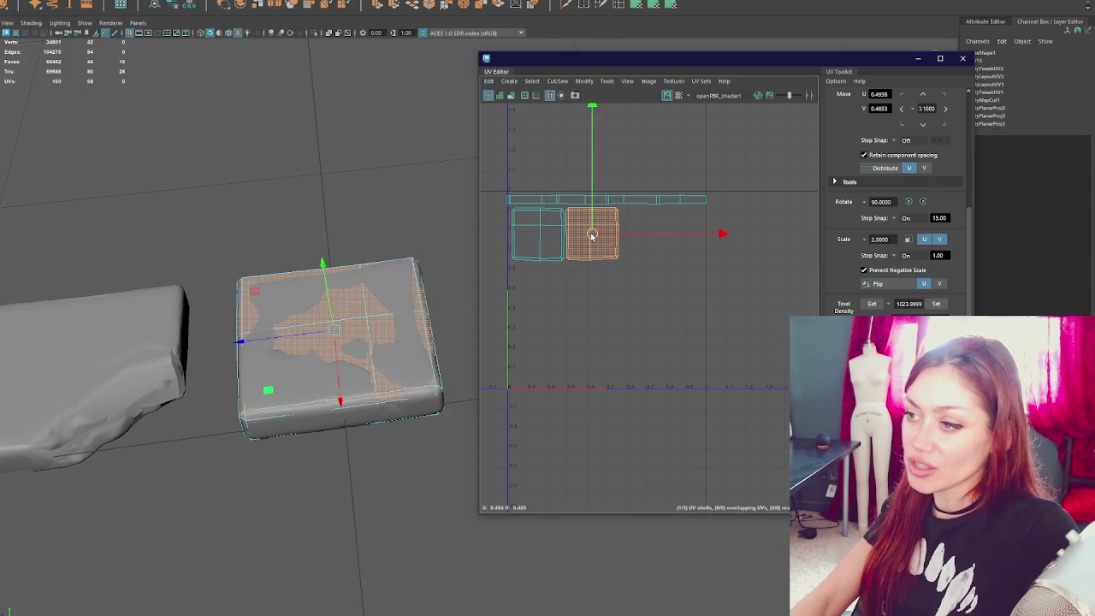
pyautogui.scroll(3, 592, 235)
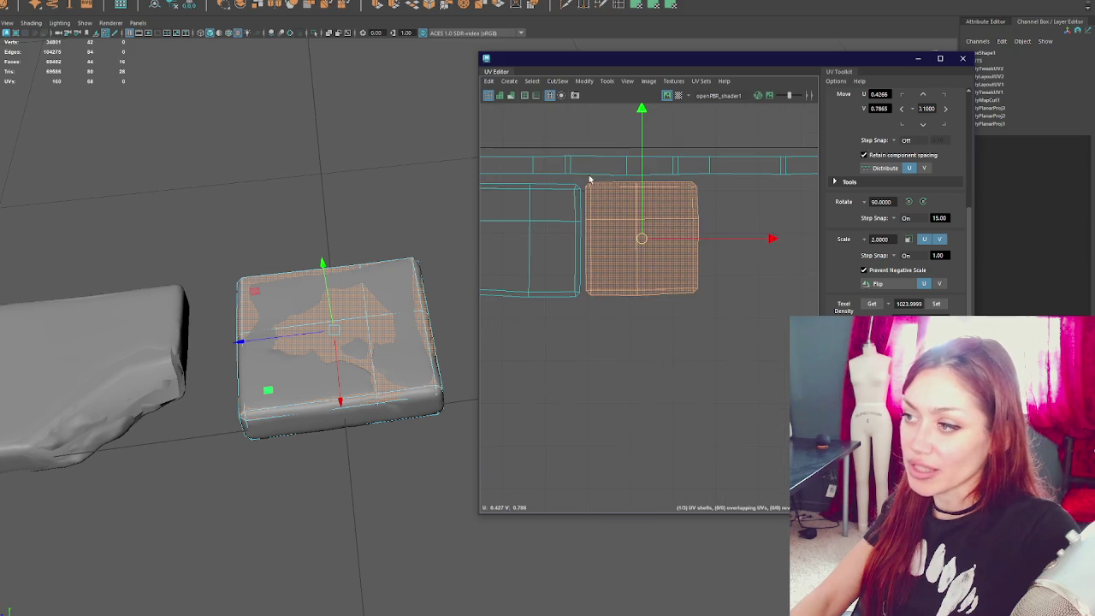
pyautogui.scroll(-3, 599, 197)
pyautogui.click(598, 164)
pyautogui.scroll(-1, 597, 164)
pyautogui.press('r')
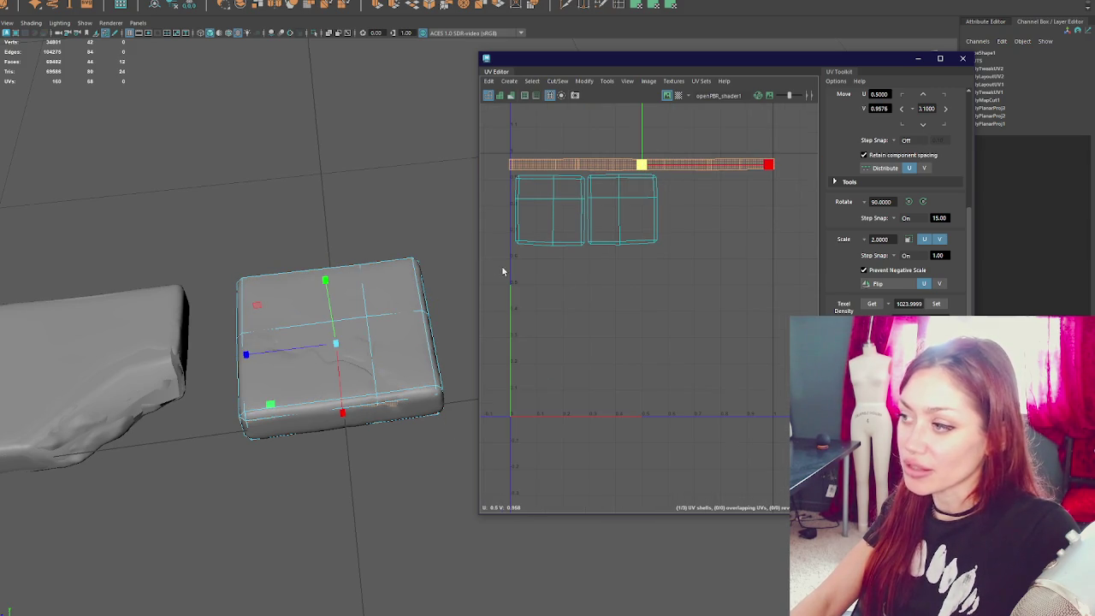
pyautogui.click(211, 249)
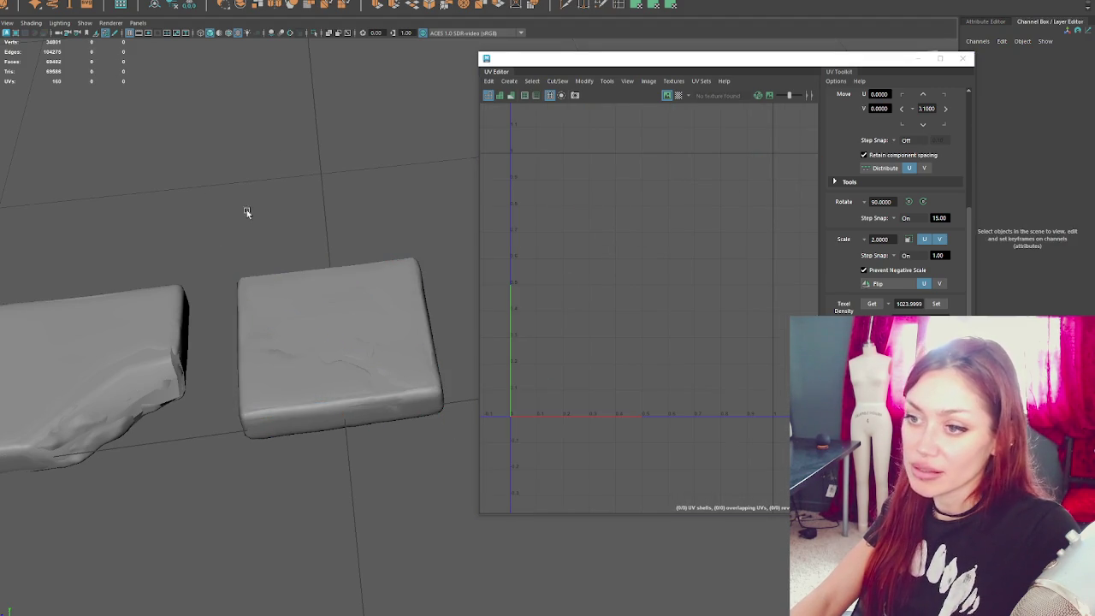
# - Select all the tile UVs and switch between the move and scale tools
pyautogui.click(129, 360)
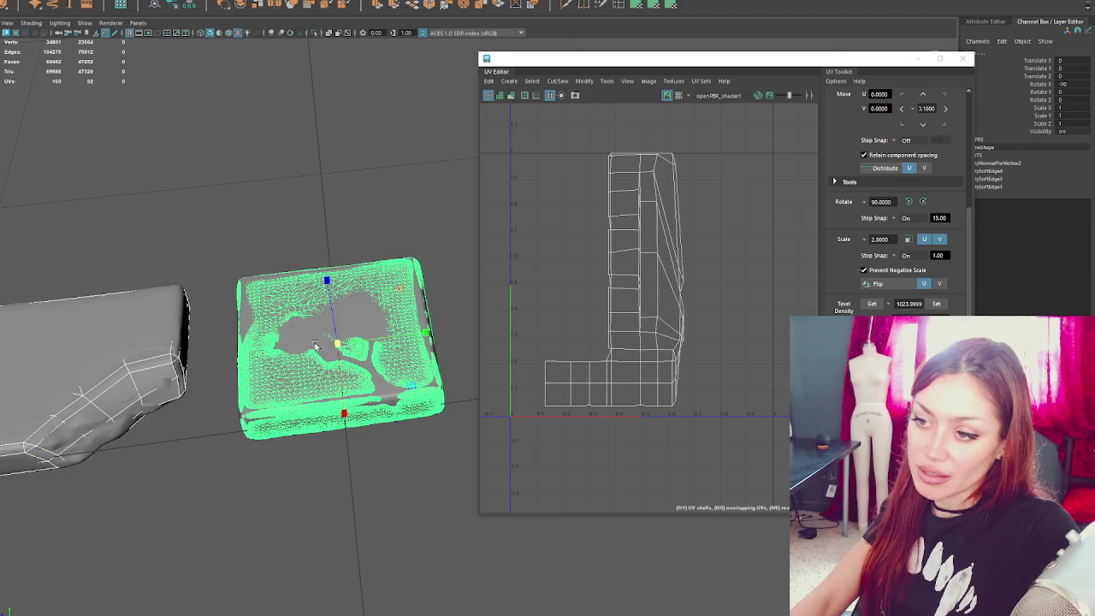
pyautogui.click(286, 363)
pyautogui.hotkey('ctrl', 'F12')
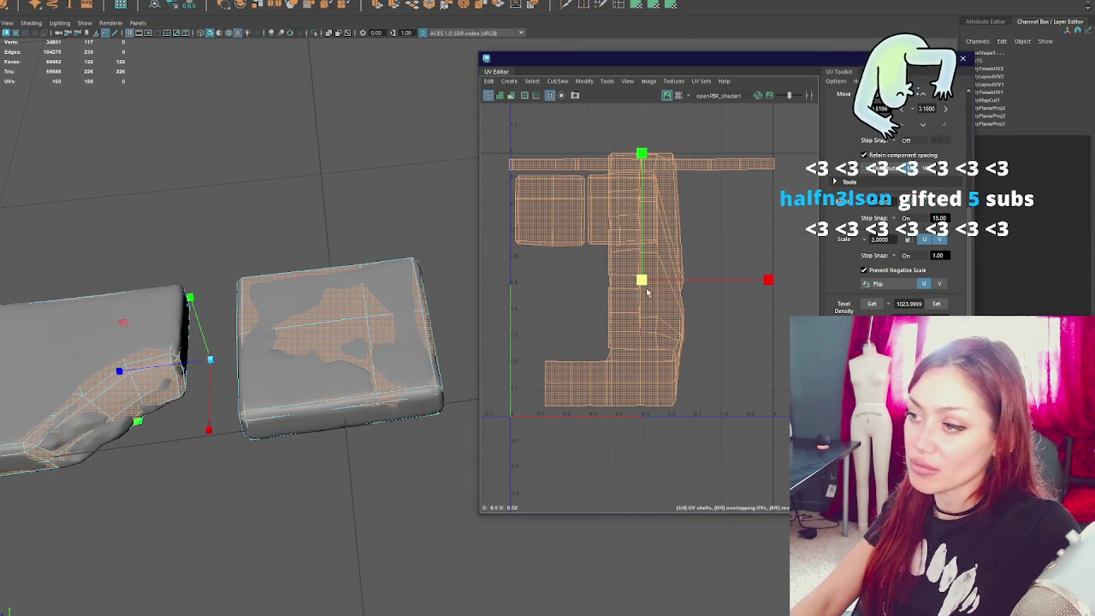
pyautogui.press('w')
pyautogui.press('r')
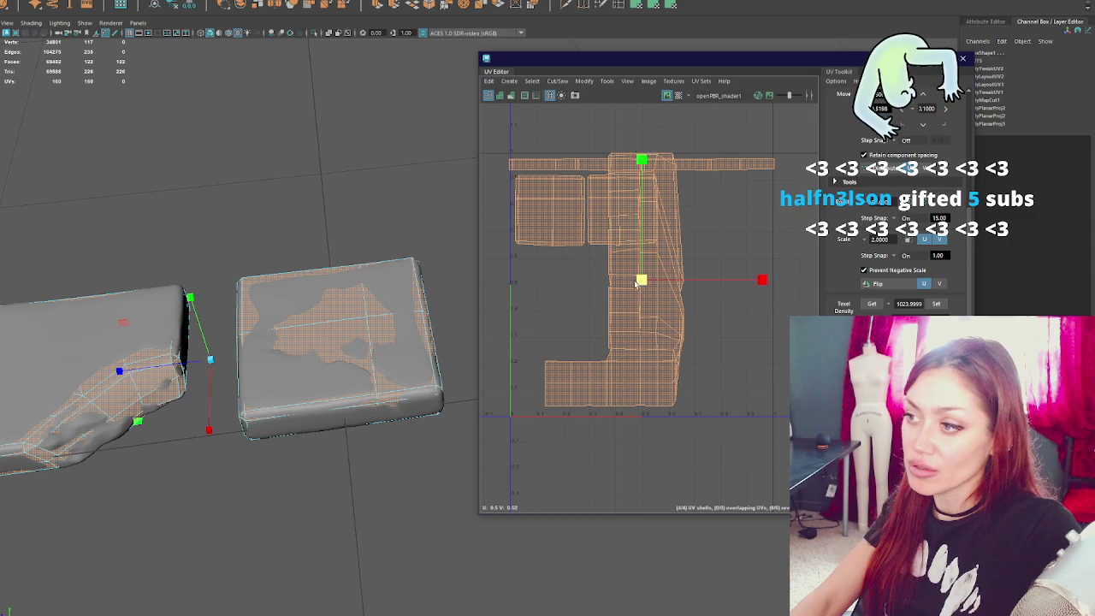
pyautogui.press('f')
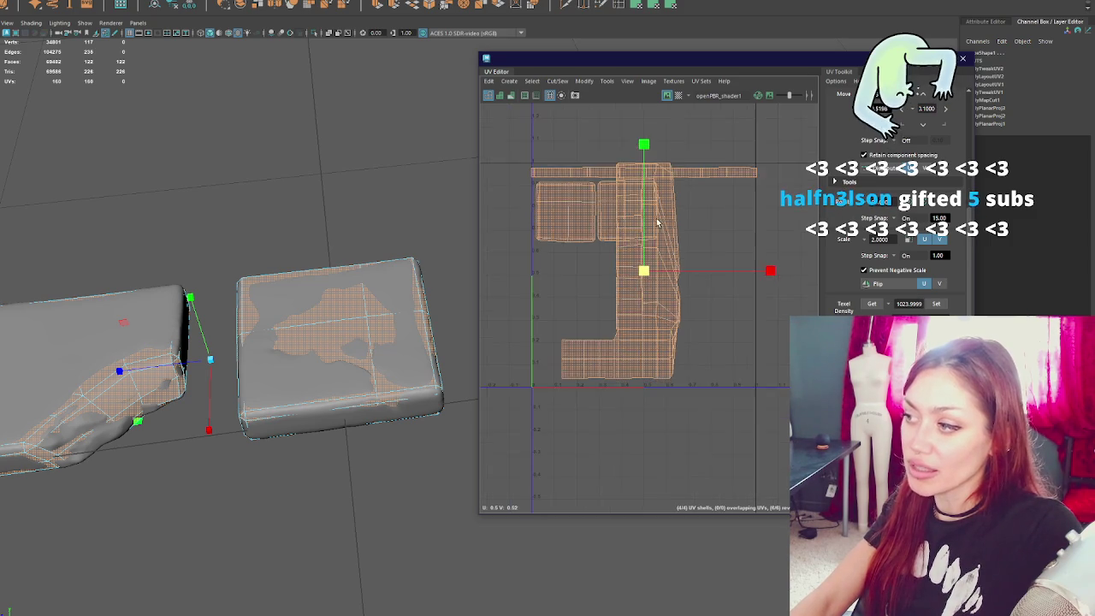
pyautogui.press('w')
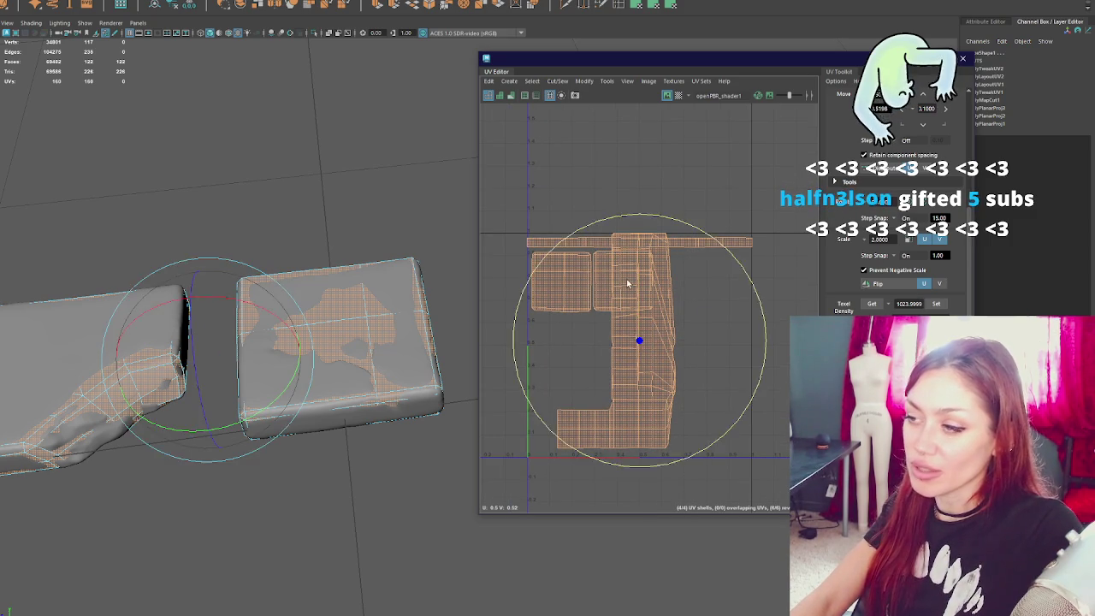
pyautogui.scroll(-2, 607, 247)
# - Move the left piece's tall UV shell aside and apply a fresh planar projection
pyautogui.click(641, 329)
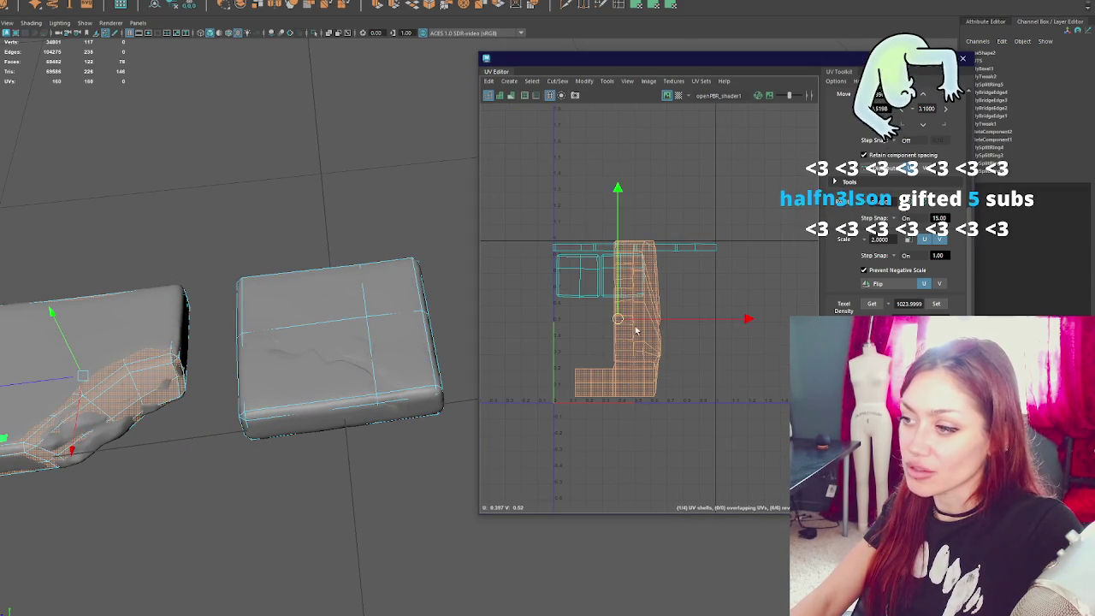
pyautogui.moveTo(642, 330); pyautogui.dragTo(511, 353)
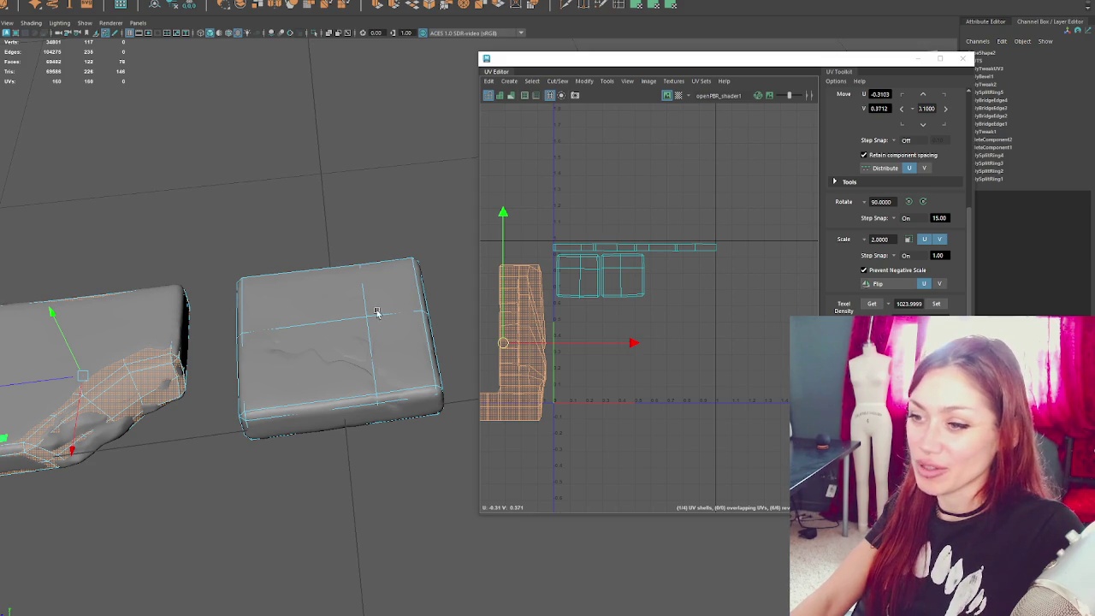
pyautogui.keyDown('alt'); pyautogui.moveTo(188, 254); pyautogui.dragTo(261, 257, button='middle'); pyautogui.keyUp('alt')
pyautogui.click(656, 4)
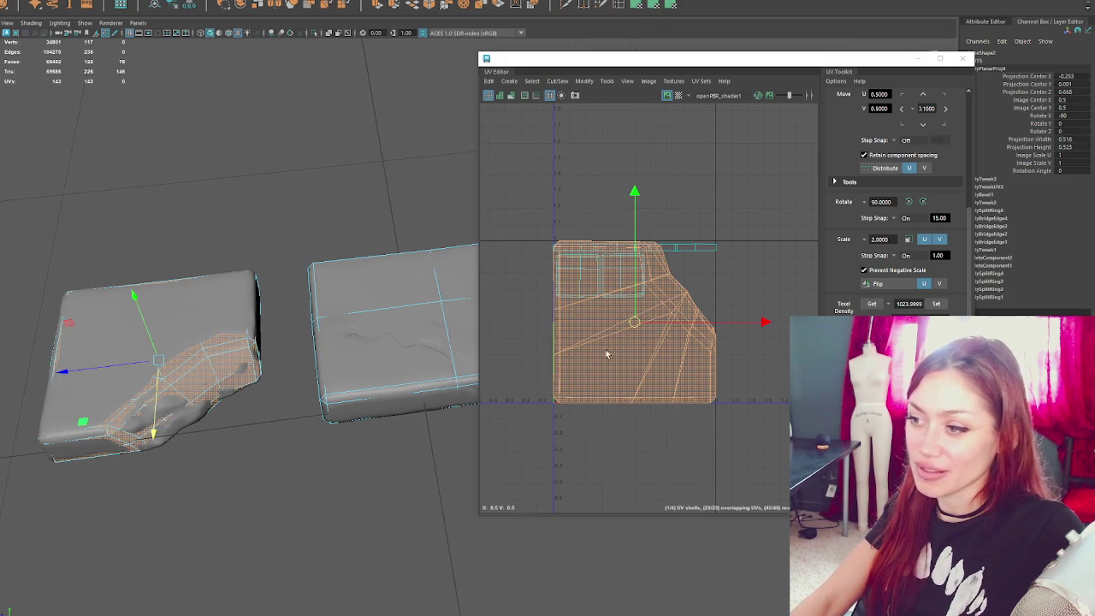
# - Move the planar-projected shell just below the 0–1 UV square and switch the viewport to wireframe
pyautogui.moveTo(607, 349); pyautogui.dragTo(629, 528, button='middle')
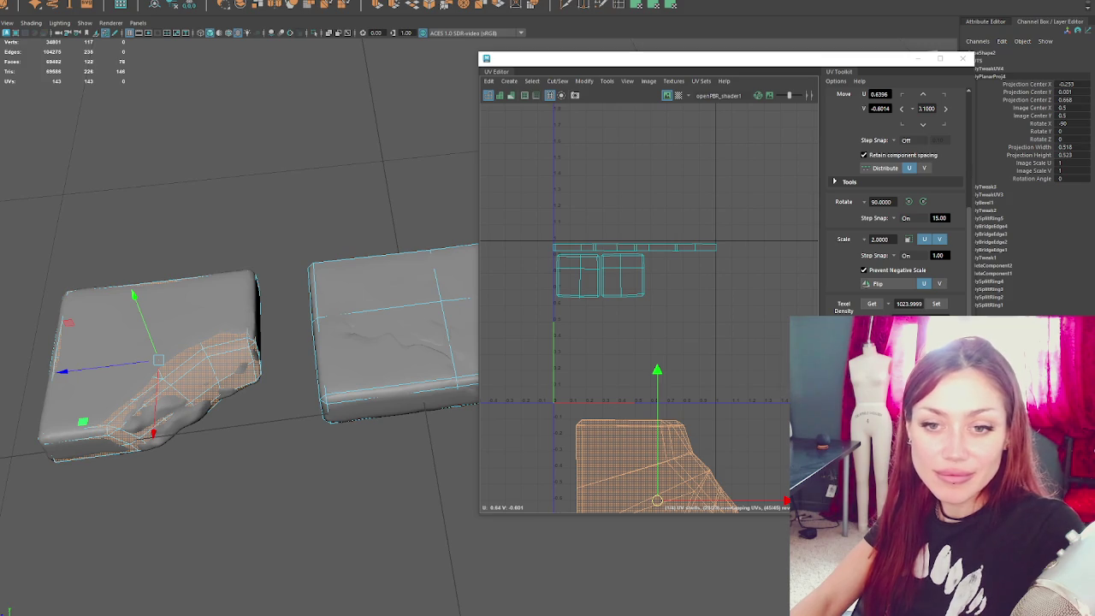
pyautogui.keyDown('alt'); pyautogui.moveTo(753, 420); pyautogui.dragTo(710, 285, button='middle'); pyautogui.keyUp('alt')
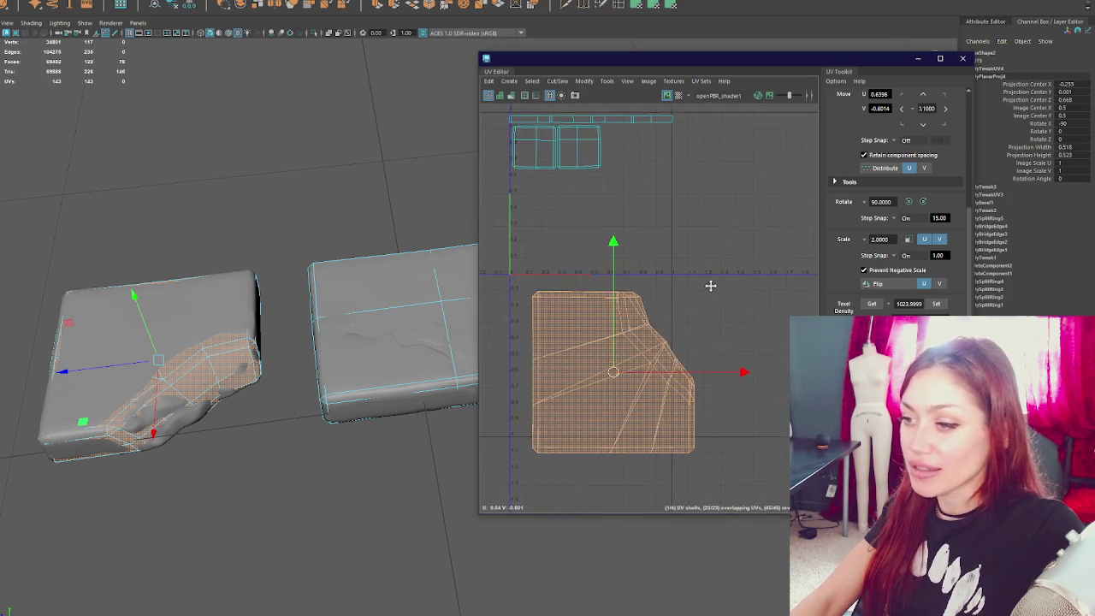
pyautogui.keyDown('alt'); pyautogui.moveTo(237, 244); pyautogui.dragTo(259, 272); pyautogui.keyUp('alt')
pyautogui.press('4')
pyautogui.keyDown('alt'); pyautogui.moveTo(270, 318); pyautogui.dragTo(276, 318); pyautogui.keyUp('alt')
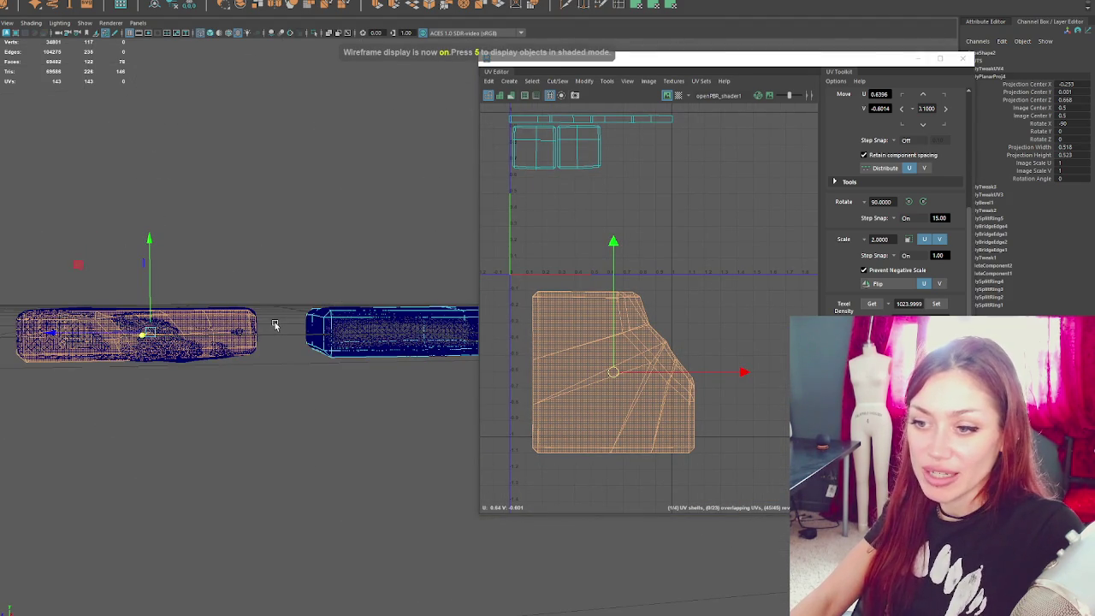
# - Select the left piece's angled diagonal faces and give them their own planar-projected UV shell
pyautogui.click(57, 345)
pyautogui.moveTo(215, 256)
pyautogui.keyDown('alt'); pyautogui.mouseDown()
pyautogui.moveTo(211, 284)
pyautogui.moveTo(318, 257)
pyautogui.moveTo(248, 219)
pyautogui.moveTo(196, 254)
pyautogui.moveTo(350, 242)
pyautogui.moveTo(325, 310)
pyautogui.moveTo(66, 316)
pyautogui.mouseUp(); pyautogui.keyUp('alt')
pyautogui.moveTo(361, 242)
pyautogui.keyDown('alt'); pyautogui.mouseDown()
pyautogui.moveTo(325, 242)
pyautogui.moveTo(350, 240)
pyautogui.moveTo(337, 264)
pyautogui.mouseUp(); pyautogui.keyUp('alt')
pyautogui.keyDown('shift'); pyautogui.moveTo(344, 313); pyautogui.dragTo(61, 317); pyautogui.keyUp('shift')
pyautogui.keyDown('alt'); pyautogui.moveTo(267, 229); pyautogui.dragTo(91, 236); pyautogui.keyUp('alt')
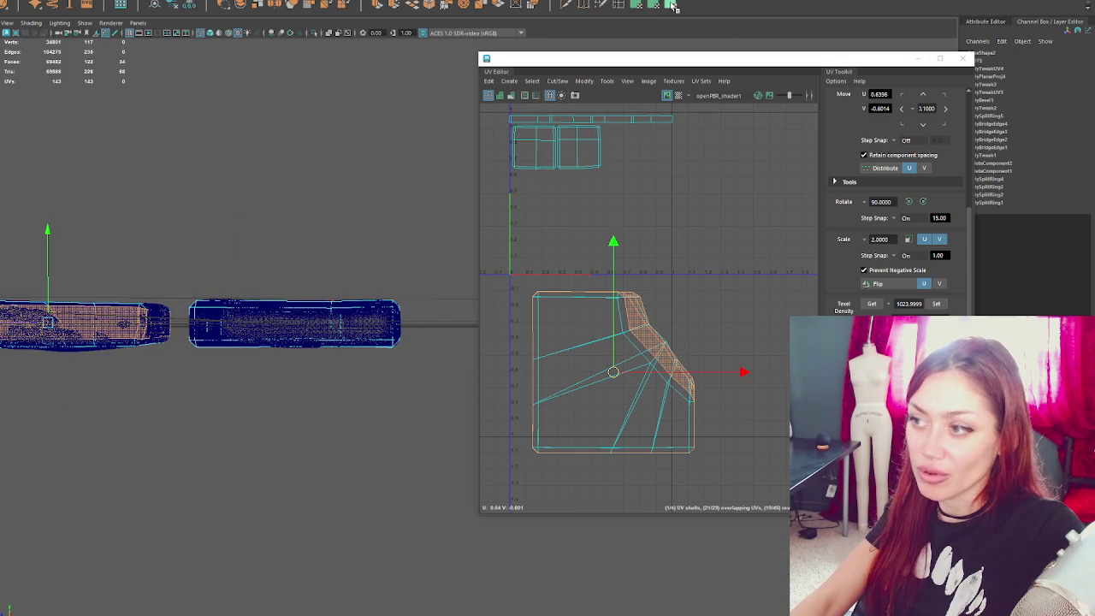
pyautogui.moveTo(594, 191); pyautogui.dragTo(655, 317)
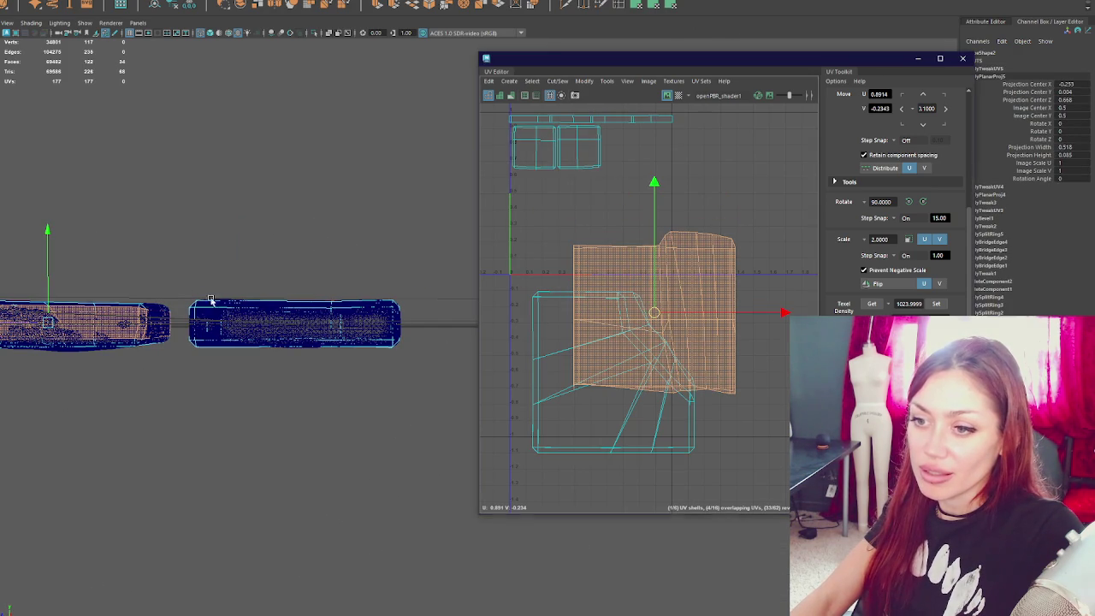
# - Return to object mode, select the left low-poly piece and isolate it with Ctrl+1
pyautogui.moveTo(186, 230); pyautogui.dragTo(218, 211, button='right')
pyautogui.click(143, 330)
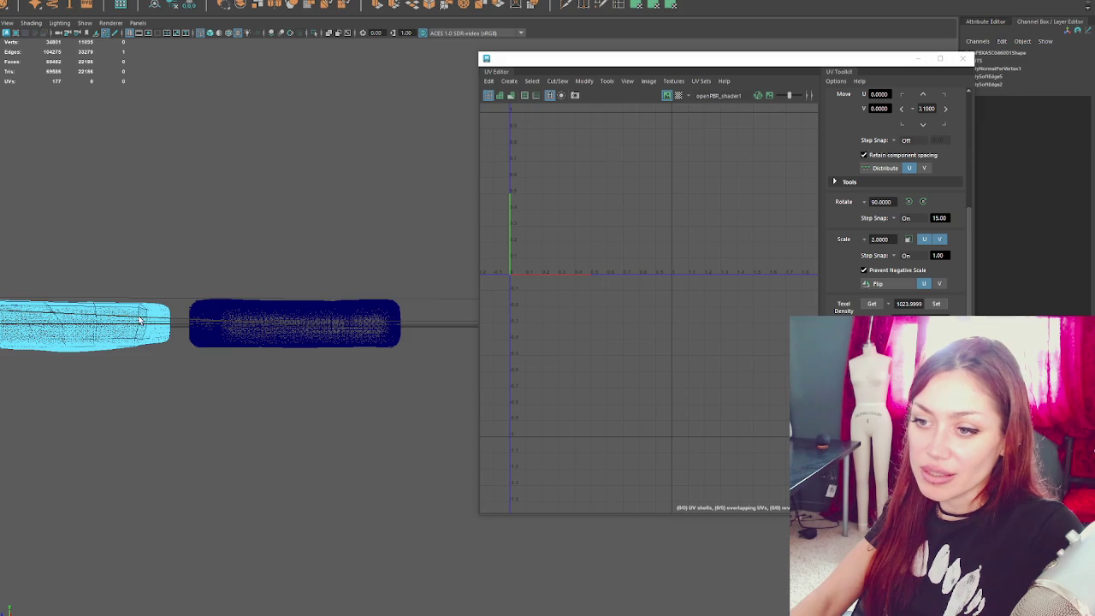
pyautogui.click(194, 294)
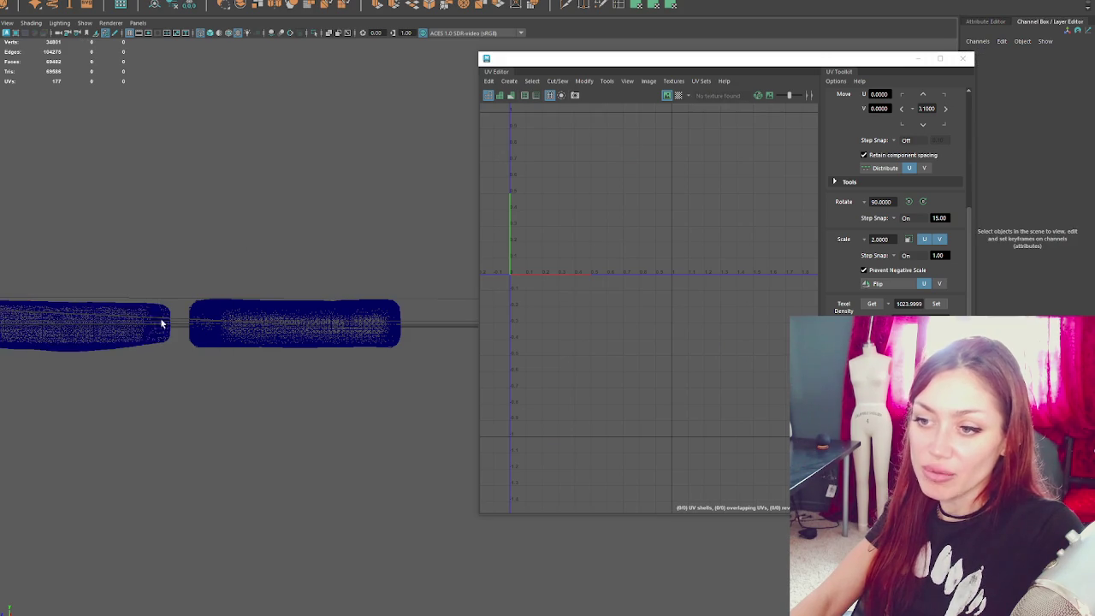
pyautogui.click(133, 330)
pyautogui.keyDown('alt'); pyautogui.moveTo(133, 330); pyautogui.dragTo(138, 327); pyautogui.keyUp('alt')
pyautogui.click(138, 330)
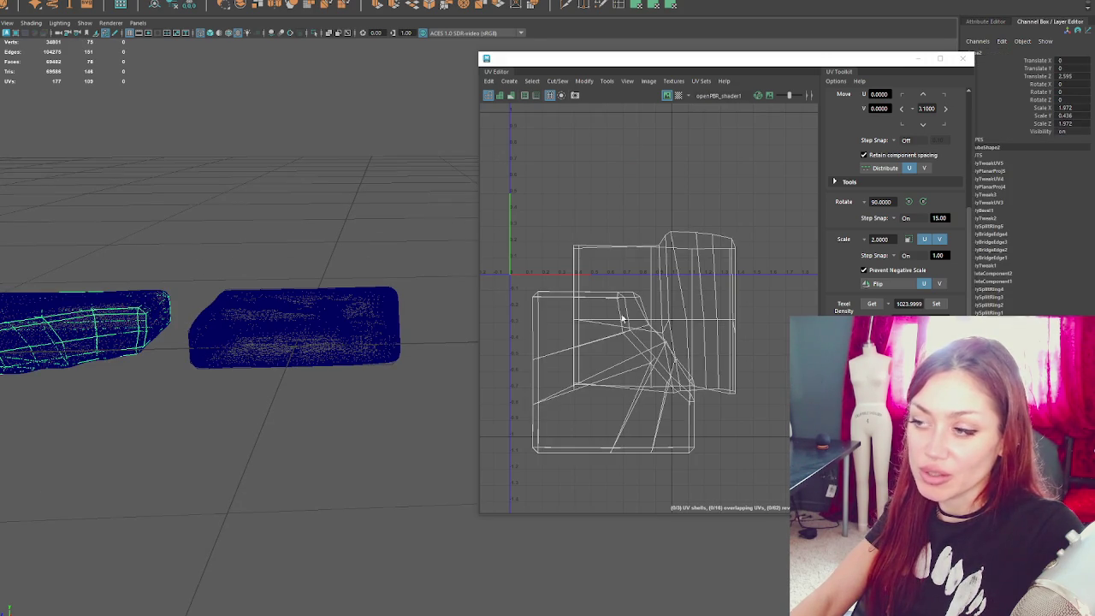
pyautogui.hotkey('ctrl', '1')
# - Reselect the isolated left piece and marquee-select all of its UV shells
pyautogui.moveTo(217, 222); pyautogui.dragTo(151, 330, button='right')
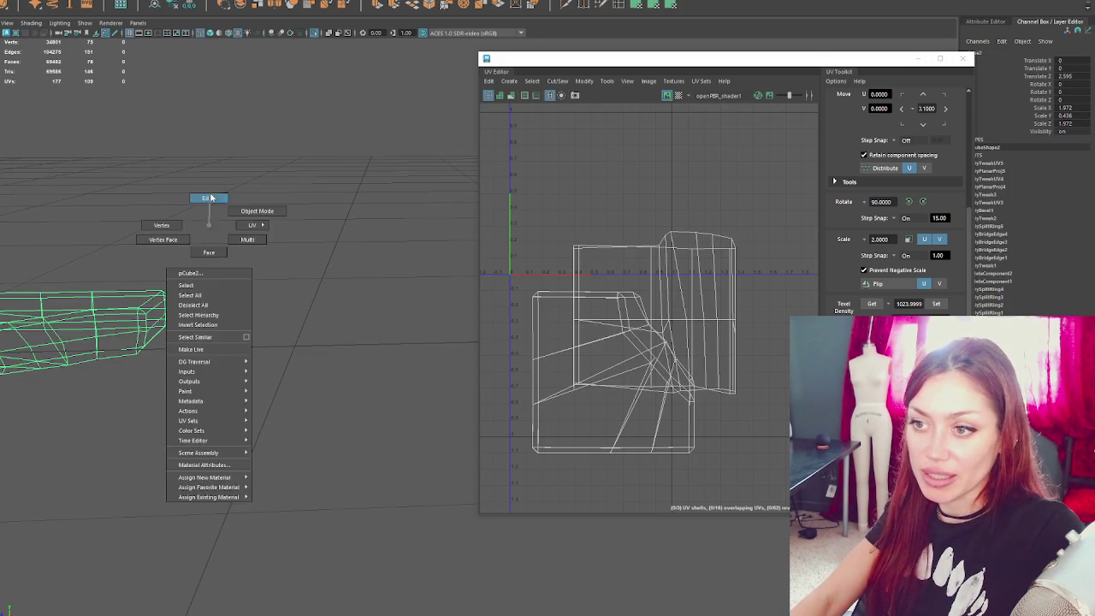
pyautogui.keyDown('alt'); pyautogui.moveTo(151, 330); pyautogui.dragTo(152, 329); pyautogui.keyUp('alt')
pyautogui.click(151, 330)
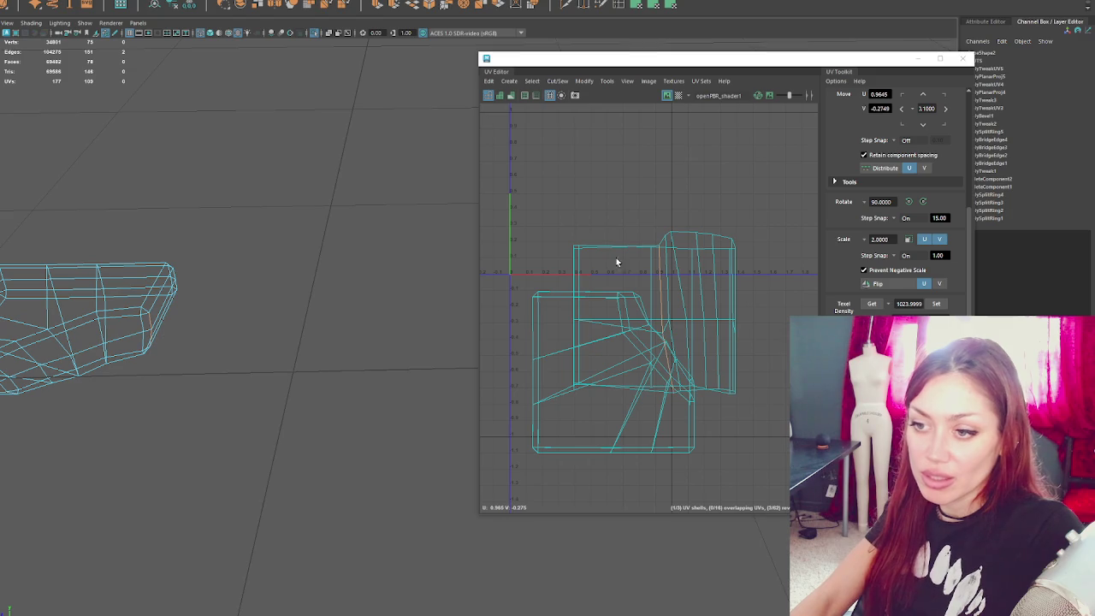
pyautogui.rightClick(611, 202)
pyautogui.scroll(-3, 601, 213)
pyautogui.moveTo(602, 213); pyautogui.dragTo(699, 371)
# - Unfold the left piece's UV shell and scale its shells to the texel density
pyautogui.keyDown('shift'); pyautogui.moveTo(503, 281); pyautogui.dragTo(457, 275, button='right'); pyautogui.keyUp('shift')
pyautogui.click(936, 303)
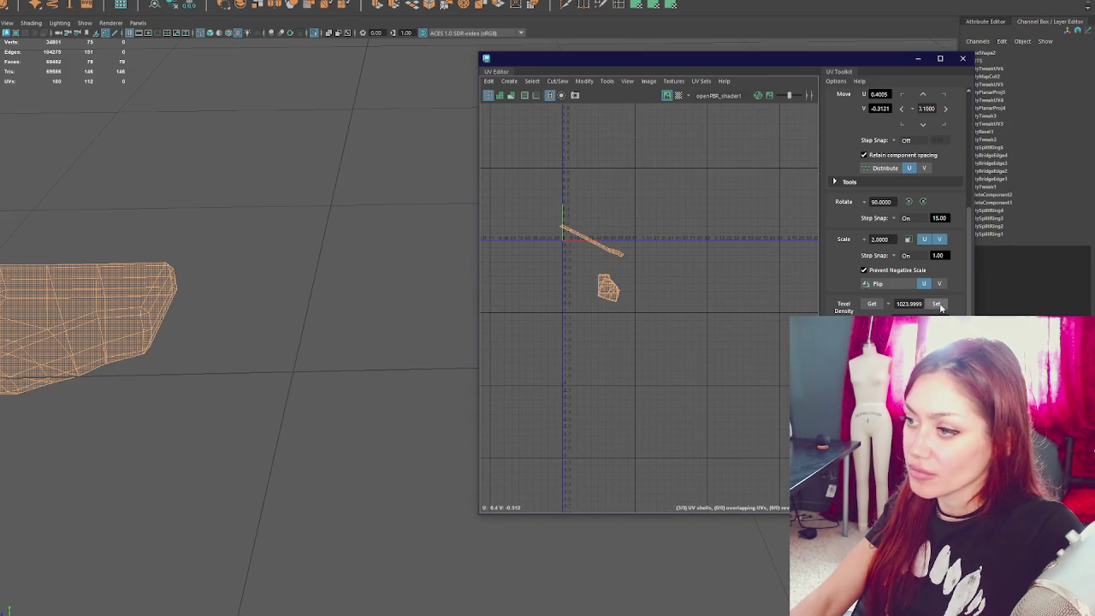
pyautogui.keyDown('alt'); pyautogui.moveTo(274, 316); pyautogui.dragTo(225, 249); pyautogui.keyUp('alt')
pyautogui.click(299, 227)
# - Group the two high-poly meshes with Ctrl+G, hide them, and reselect the left low-poly piece
pyautogui.hotkey('ctrl', '1')
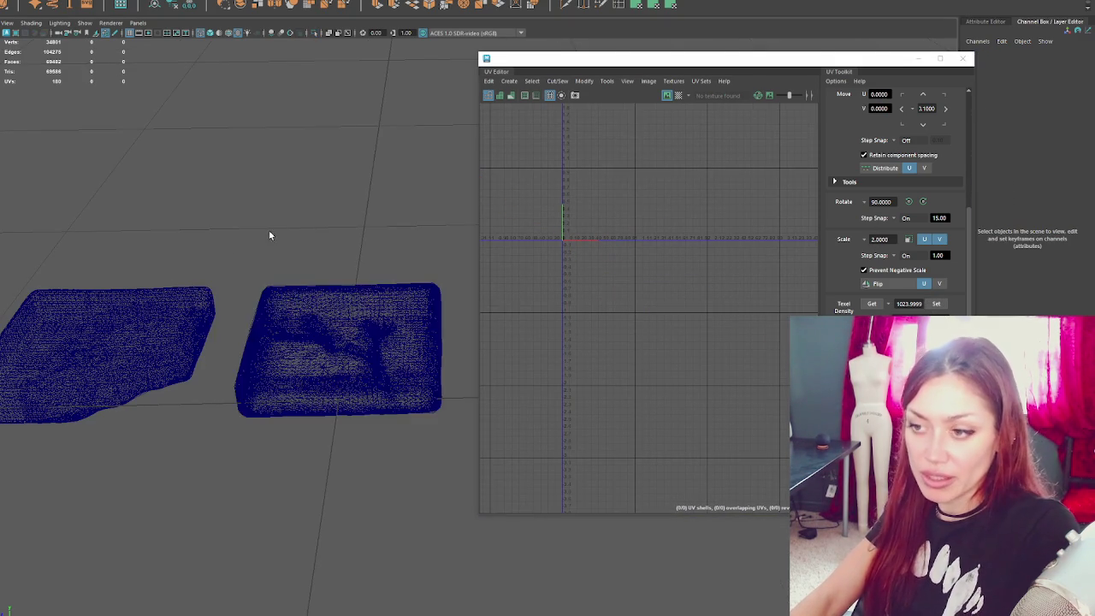
pyautogui.click(263, 297)
pyautogui.click(175, 314)
pyautogui.keyDown('shift'); pyautogui.click(299, 334); pyautogui.keyUp('shift')
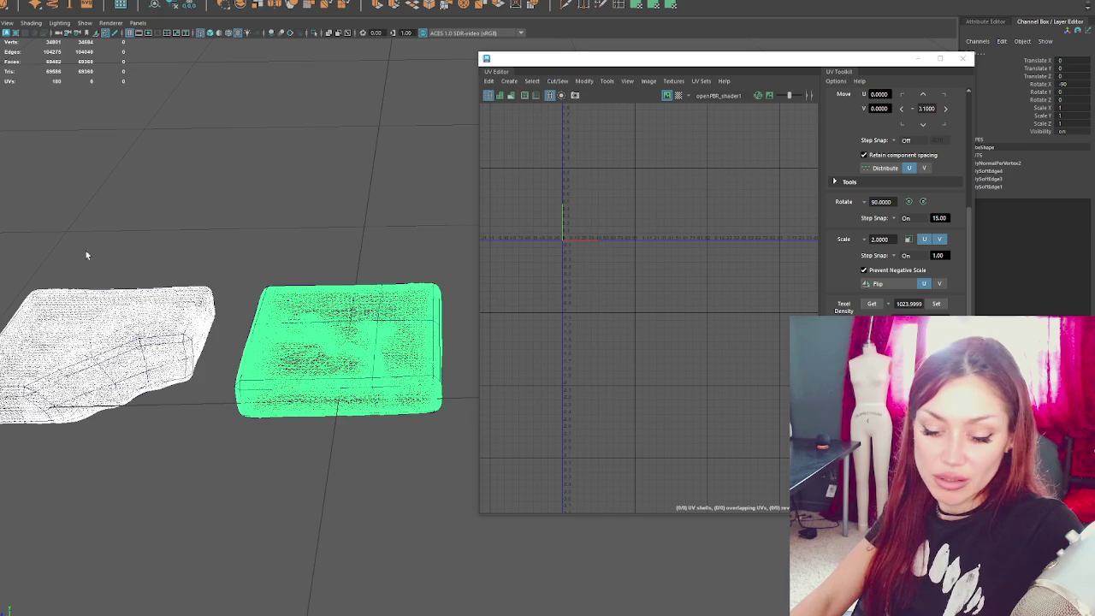
pyautogui.hotkey('ctrl', 'g')
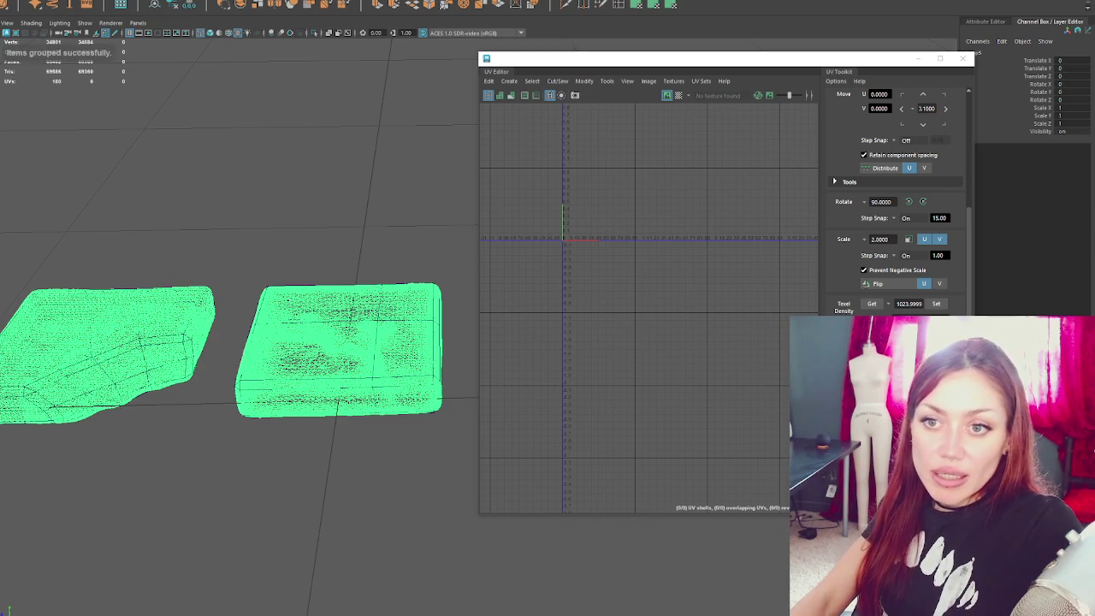
pyautogui.press('1')
pyautogui.click(189, 352)
pyautogui.moveTo(329, 248); pyautogui.dragTo(117, 441)
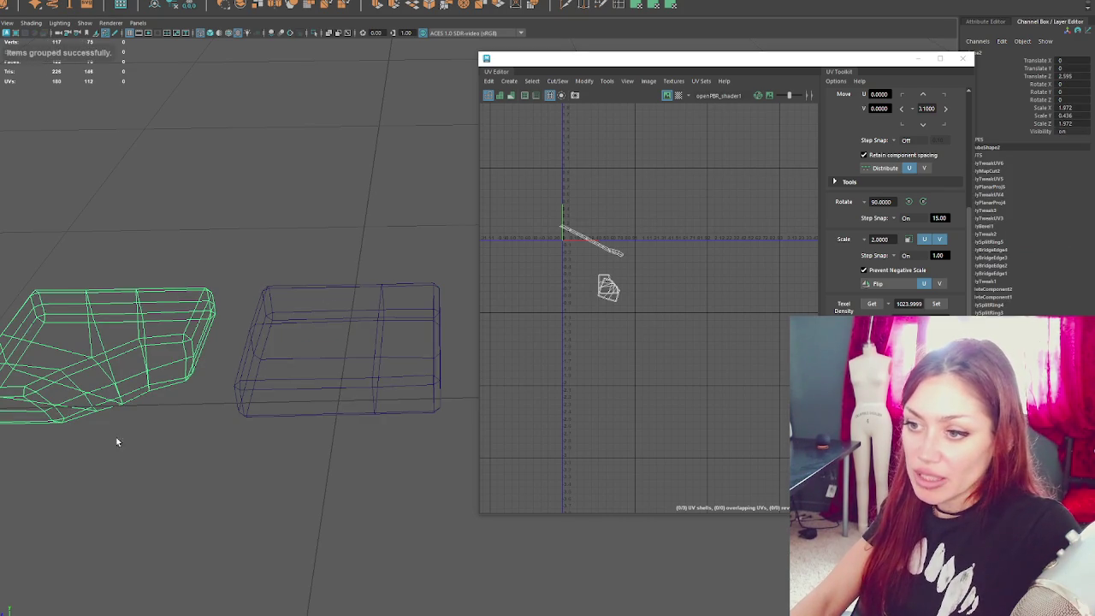
# - Select all of the left piece's UV shells and reapply the texel density
pyautogui.moveTo(648, 232); pyautogui.dragTo(655, 206, button='right')
pyautogui.moveTo(655, 222); pyautogui.dragTo(536, 354)
pyautogui.moveTo(753, 225); pyautogui.dragTo(551, 226, button='right')
pyautogui.click(936, 303)
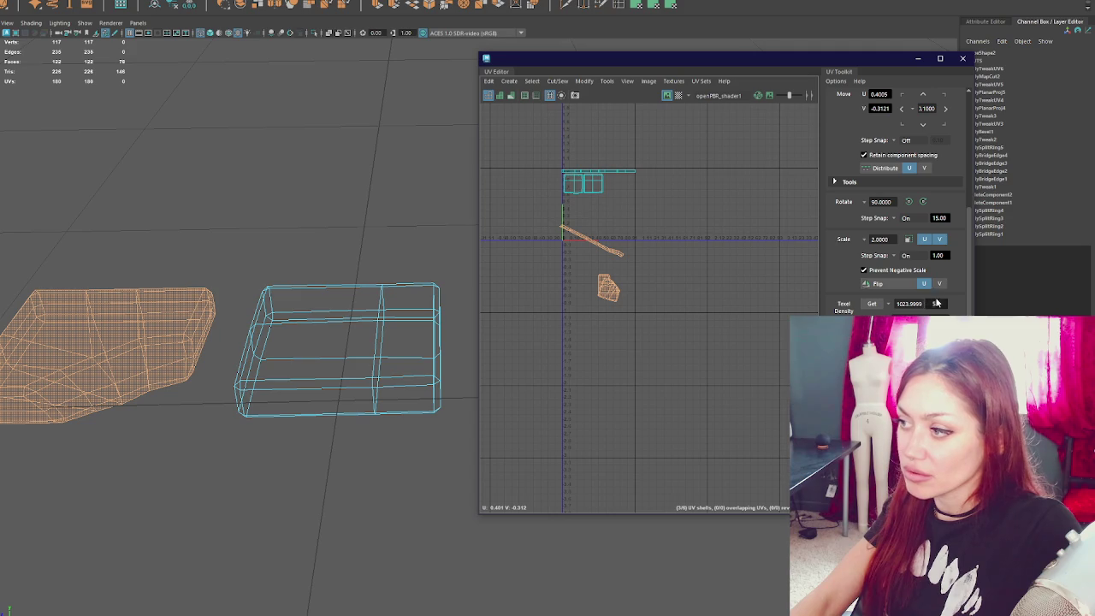
# - Rotate the long strip shell horizontal, with rotation and scale step snapping turned off
pyautogui.click(596, 251)
pyautogui.press('w')
pyautogui.press('e')
pyautogui.moveTo(637, 348); pyautogui.dragTo(685, 320)
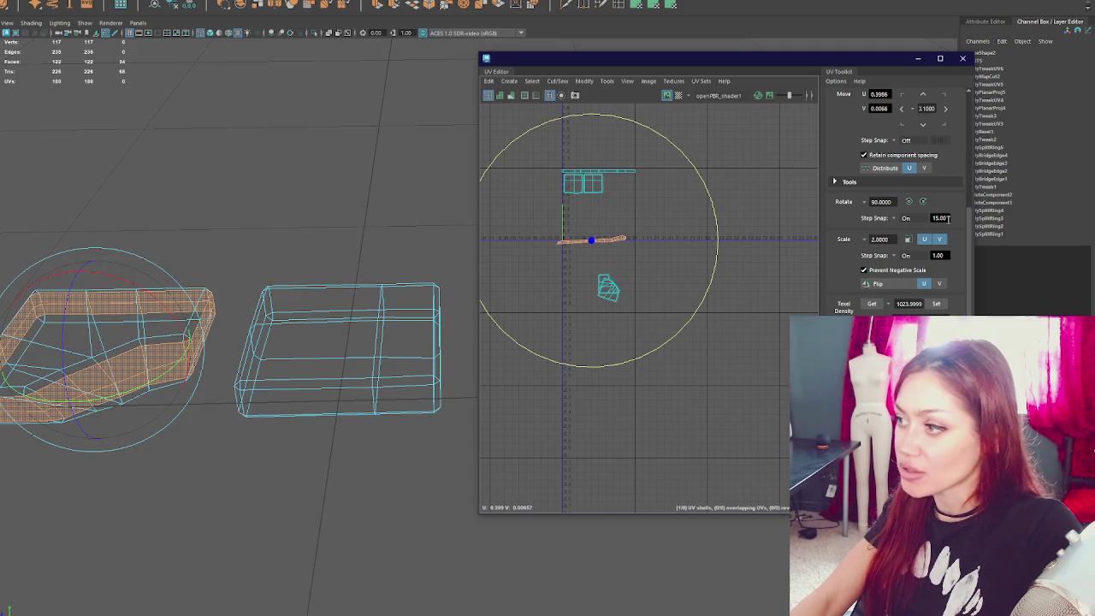
pyautogui.click(893, 256)
pyautogui.click(906, 218)
pyautogui.click(906, 231)
pyautogui.scroll(3, 644, 242)
pyautogui.keyDown('alt'); pyautogui.moveTo(536, 249); pyautogui.dragTo(603, 302, button='middle'); pyautogui.keyUp('alt')
pyautogui.moveTo(601, 295); pyautogui.dragTo(616, 203)
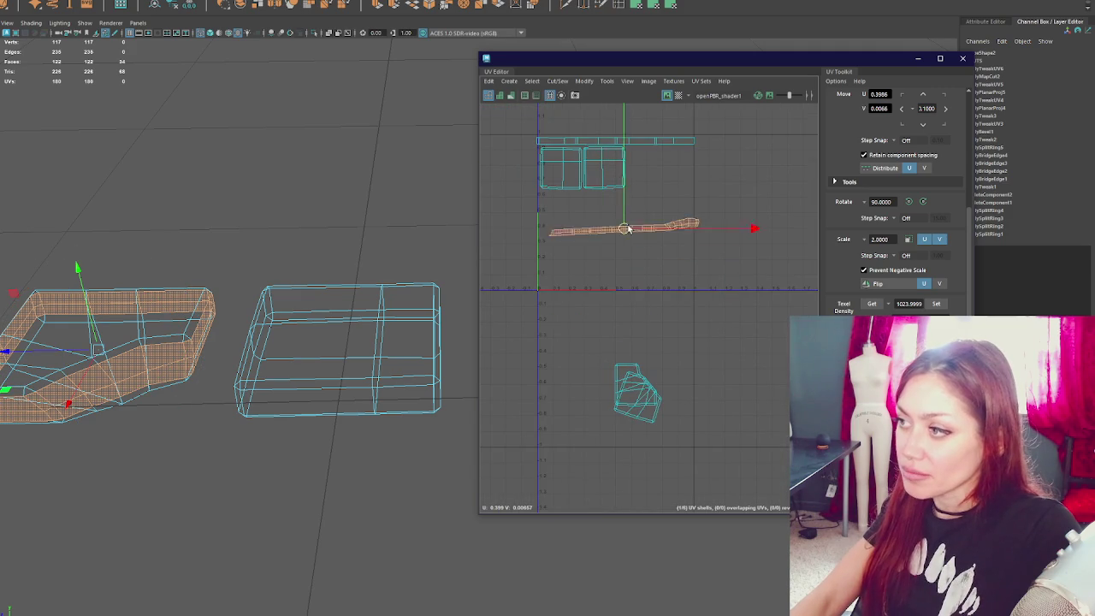
# - Flatten the strip slightly and move it down onto the U axis
pyautogui.press('e')
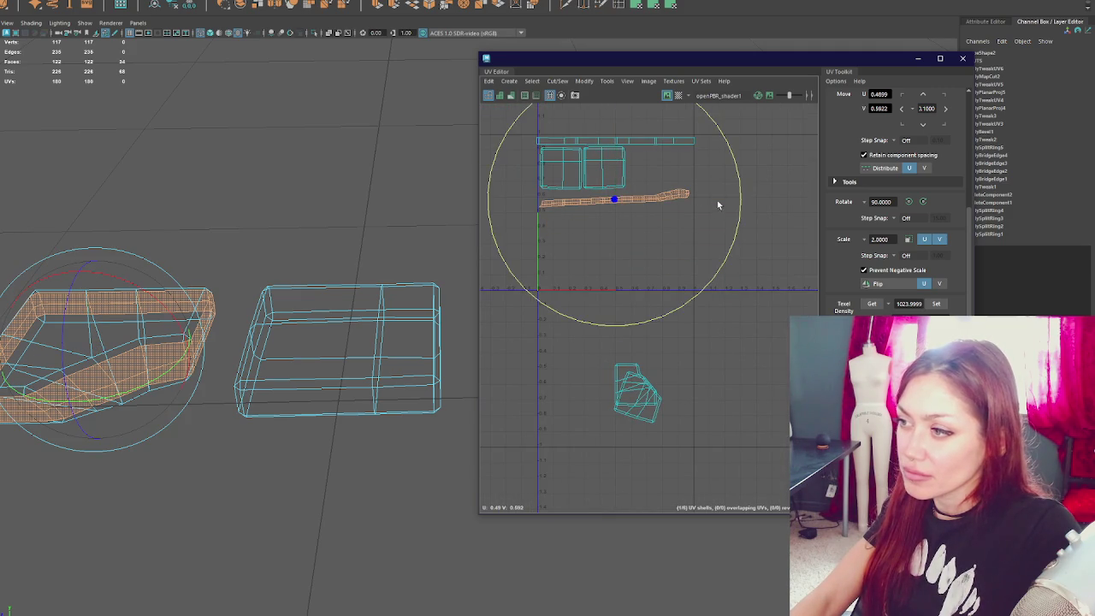
pyautogui.moveTo(738, 206); pyautogui.dragTo(738, 214)
pyautogui.press('w')
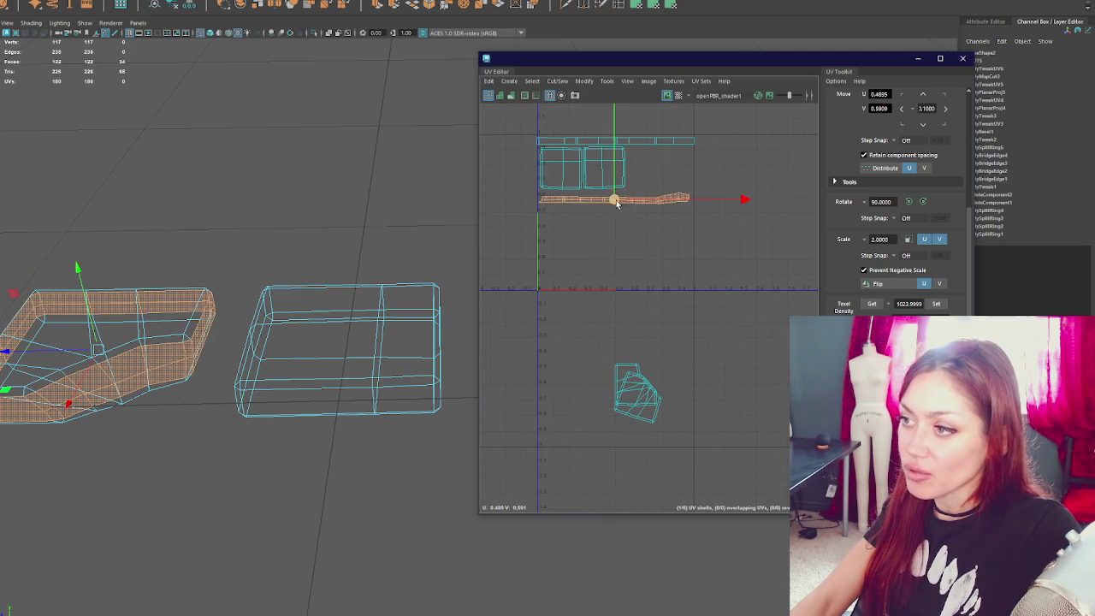
pyautogui.moveTo(612, 200); pyautogui.dragTo(616, 282)
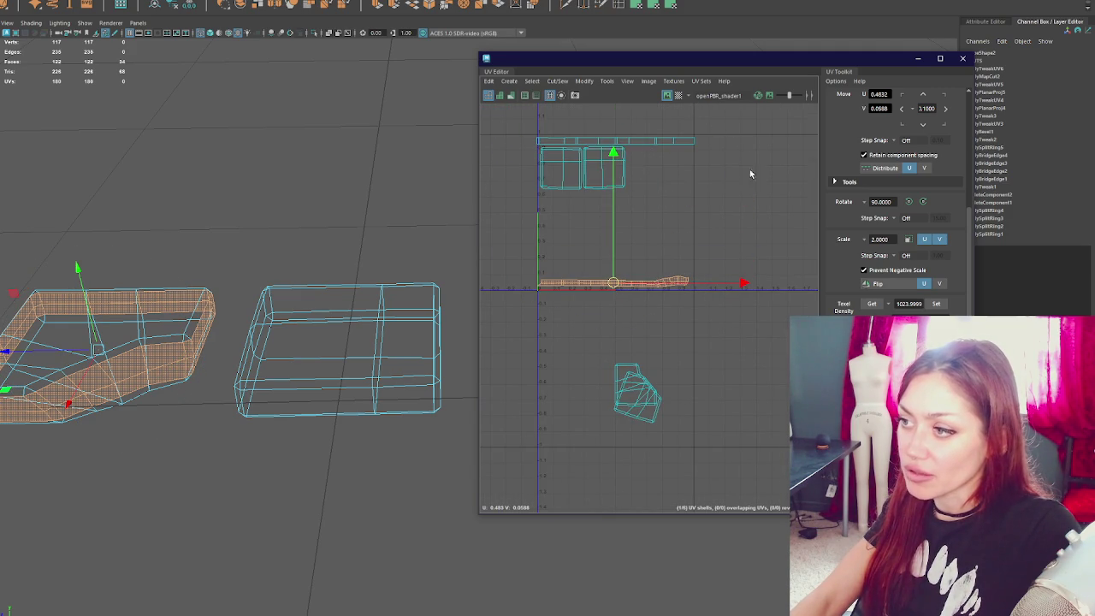
# - Select all UV shells and scale them down slightly
pyautogui.scroll(-2, 567, 294)
pyautogui.moveTo(513, 151); pyautogui.dragTo(733, 434)
pyautogui.moveTo(603, 287); pyautogui.dragTo(602, 288)
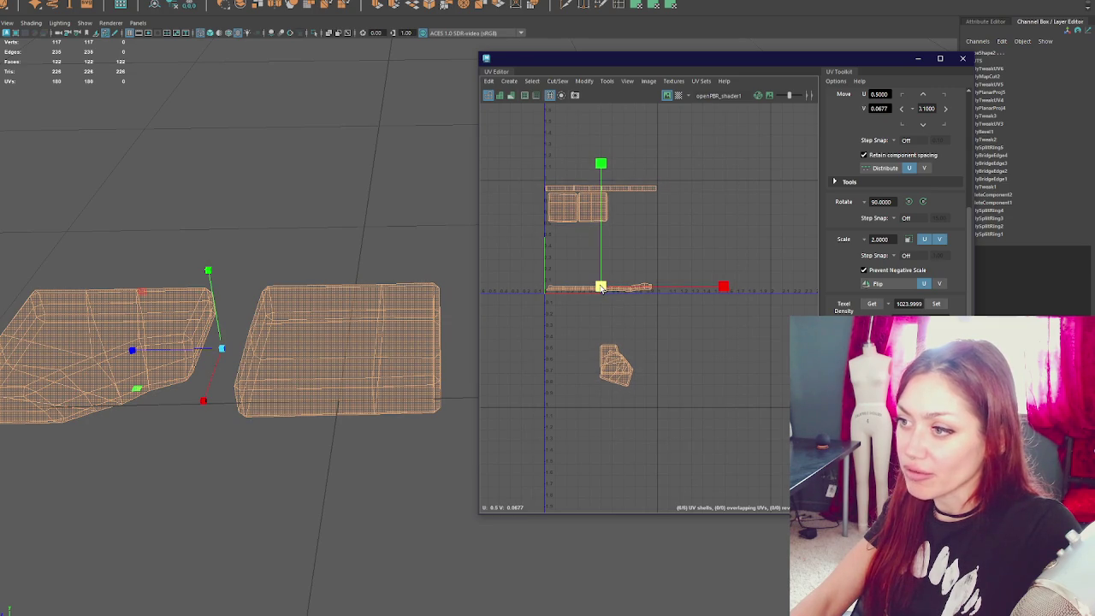
pyautogui.scroll(3, 604, 292)
pyautogui.keyDown('alt'); pyautogui.moveTo(613, 222); pyautogui.dragTo(635, 266, button='middle'); pyautogui.keyUp('alt')
pyautogui.click(635, 266)
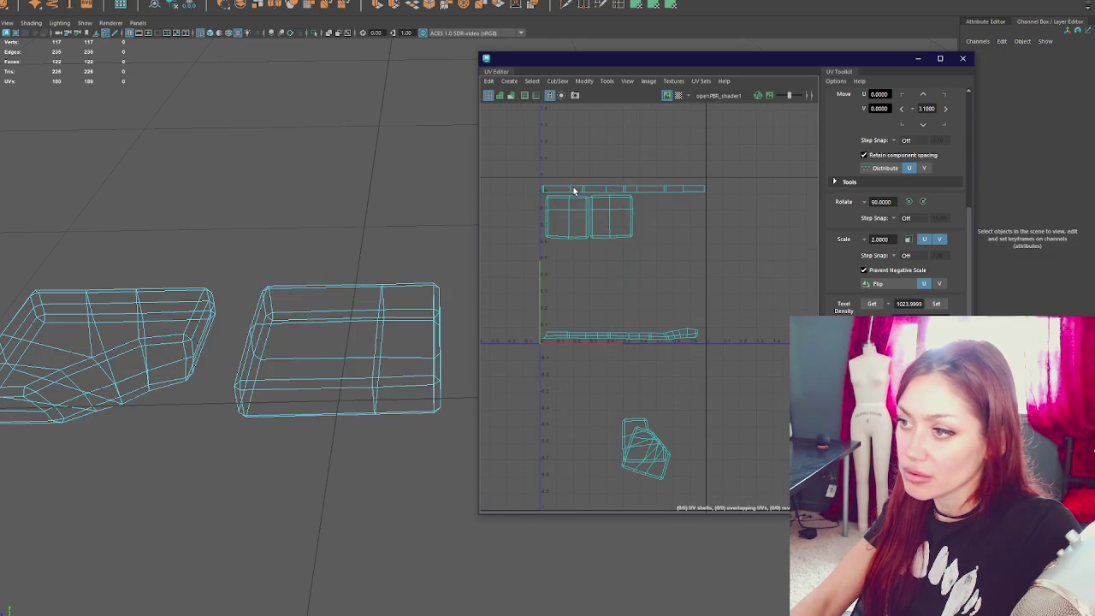
# - Move the top UV strip down near the bottom and the square shells just above the strips
pyautogui.click(574, 188)
pyautogui.moveTo(619, 166); pyautogui.dragTo(624, 323)
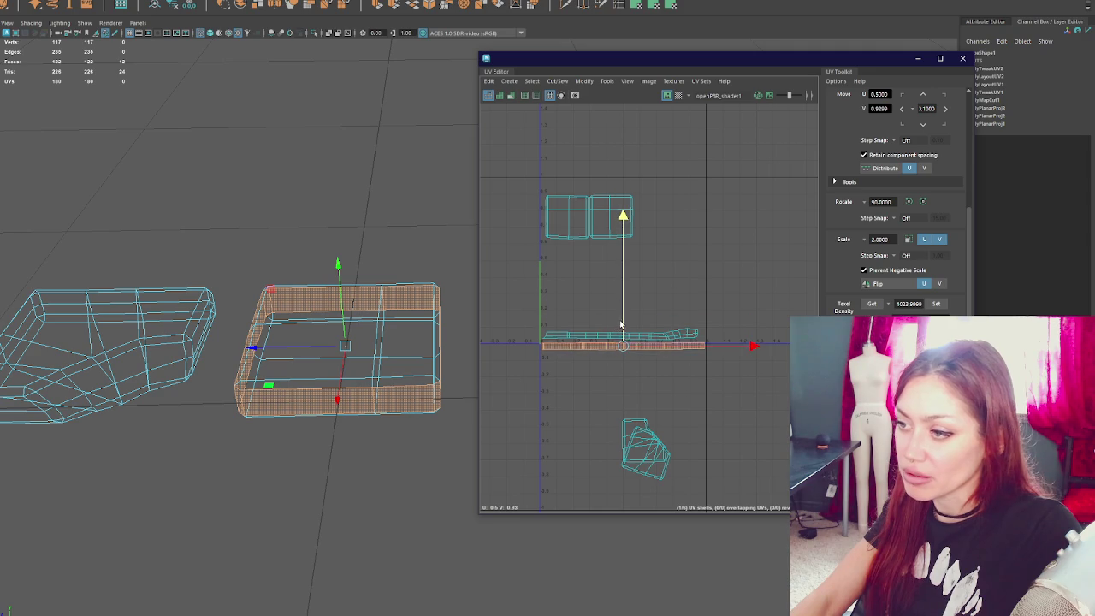
pyautogui.click(624, 333)
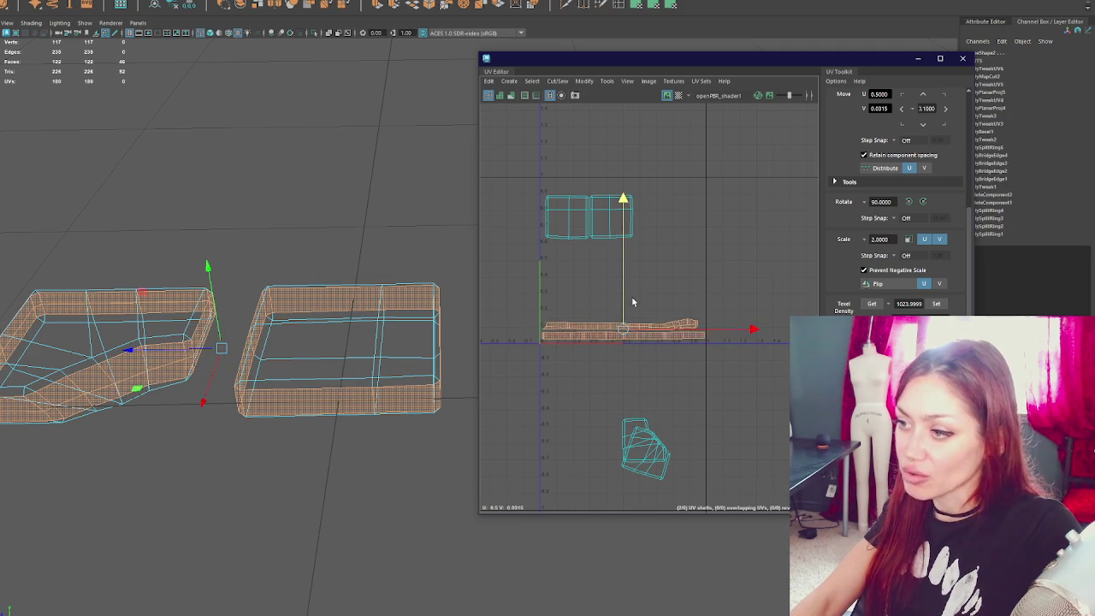
pyautogui.moveTo(518, 164); pyautogui.dragTo(687, 277)
pyautogui.moveTo(592, 221); pyautogui.dragTo(588, 305)
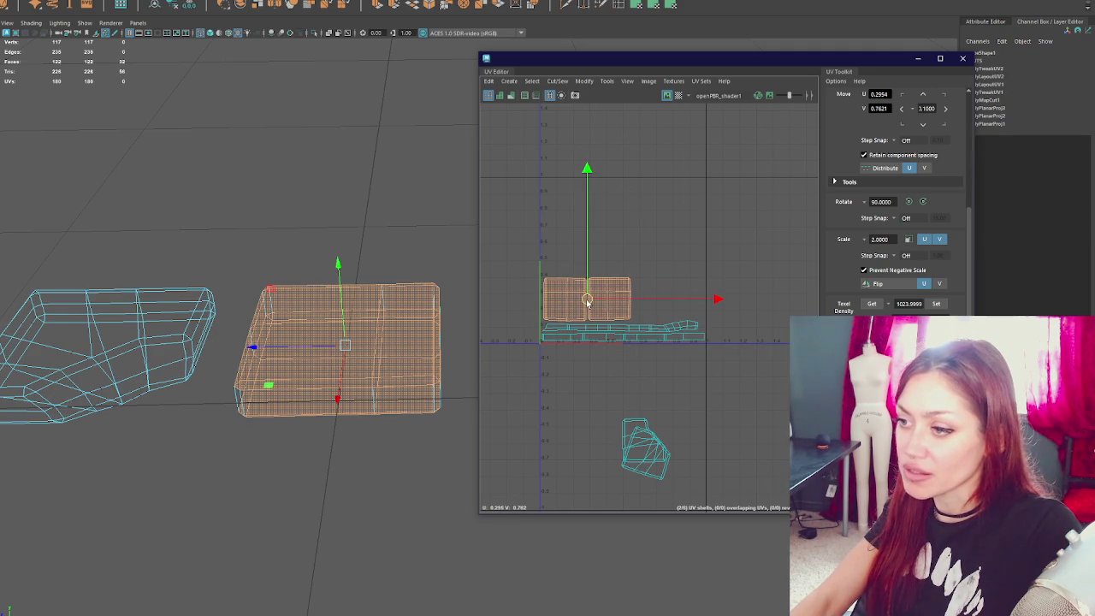
# - Move the lower shell beside the squares and rotate the small shell upright above them
pyautogui.click(629, 432)
pyautogui.moveTo(641, 445); pyautogui.dragTo(652, 297)
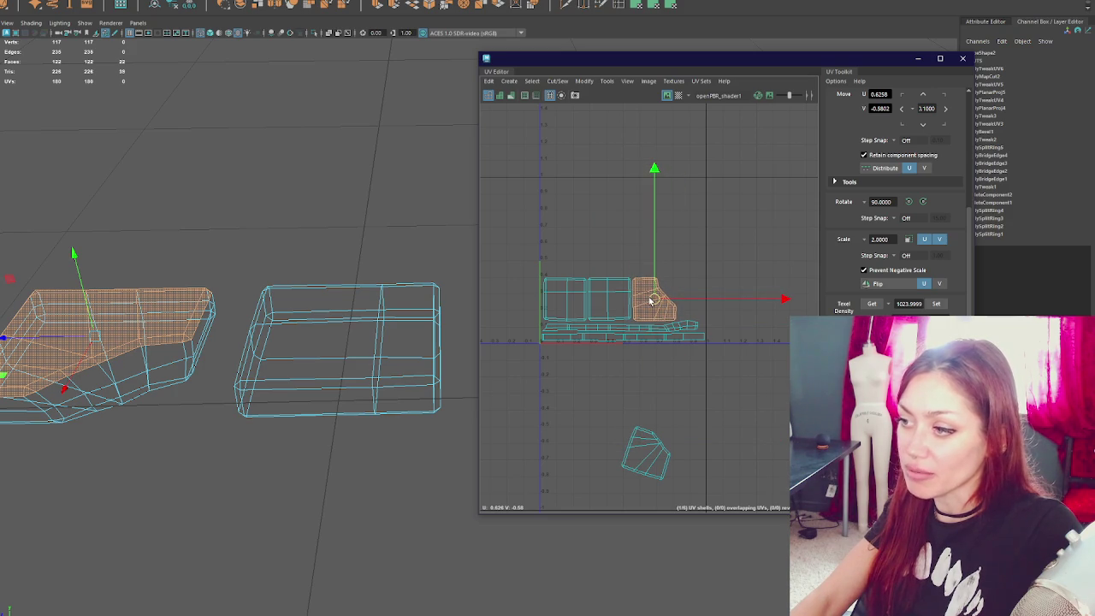
pyautogui.click(642, 467)
pyautogui.doubleClick(643, 466)
pyautogui.press('e')
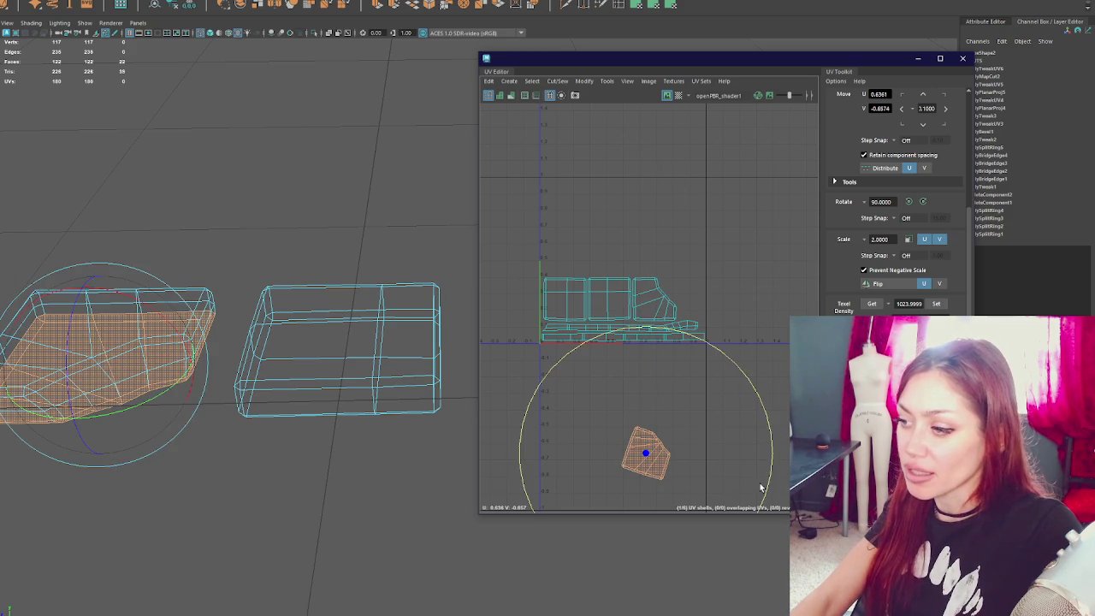
pyautogui.moveTo(758, 488); pyautogui.dragTo(783, 462)
pyautogui.press('w')
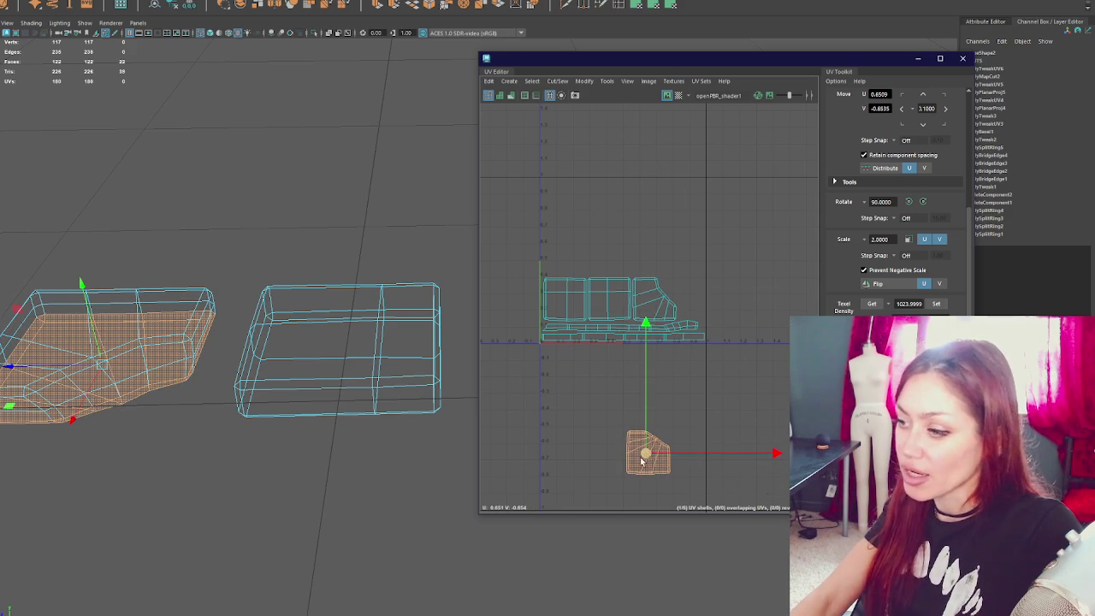
pyautogui.moveTo(639, 456); pyautogui.dragTo(562, 253)
# - Check the packed layout by selecting the square and angled UV shells in turn
pyautogui.press('e')
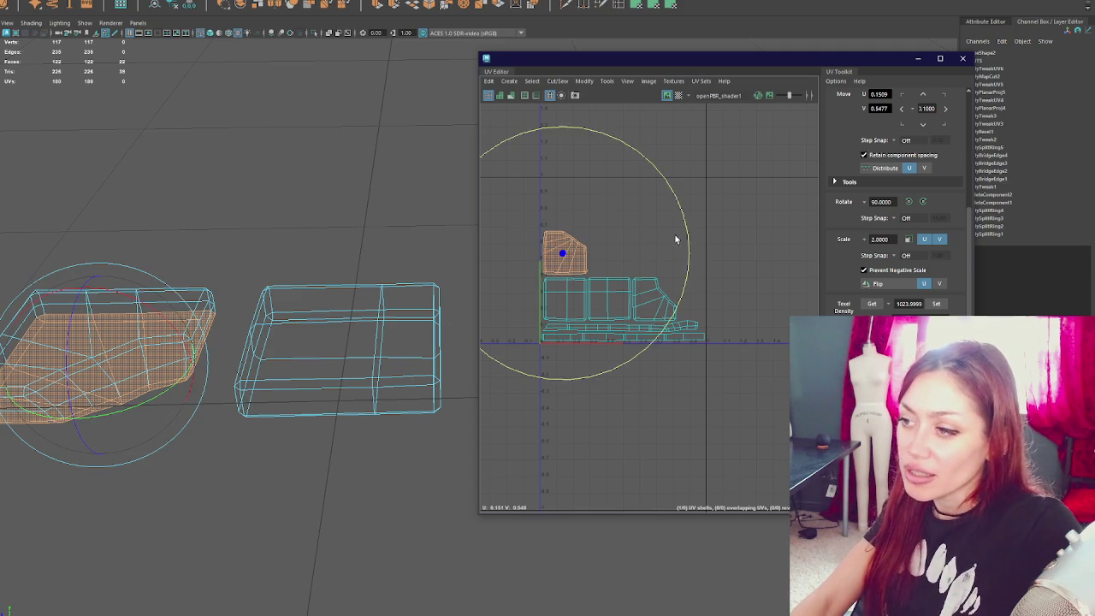
pyautogui.scroll(2, 658, 227)
pyautogui.scroll(2, 684, 189)
pyautogui.press('w')
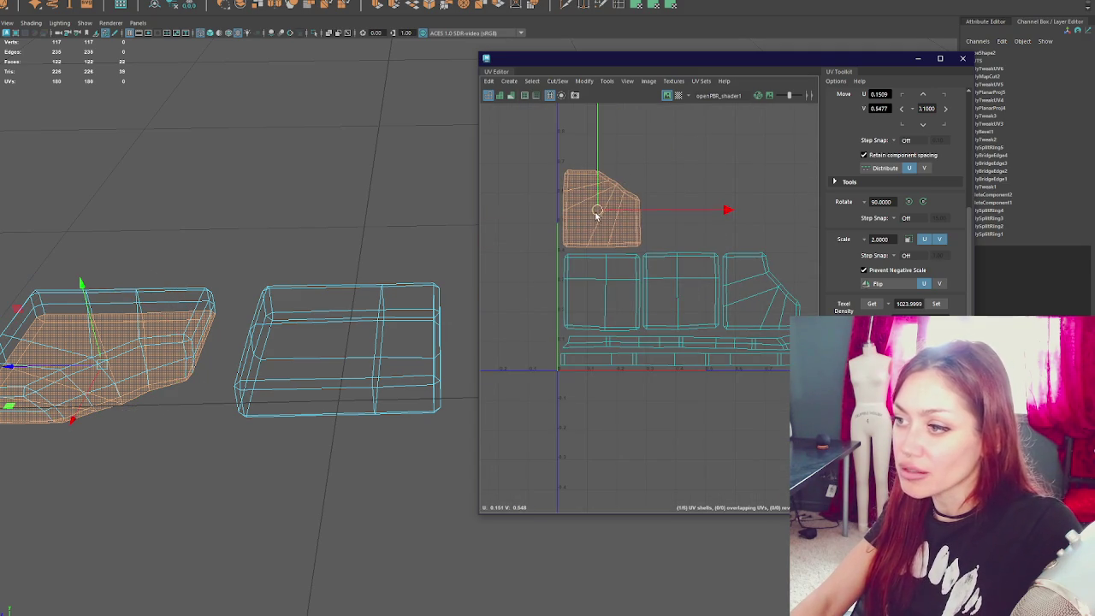
pyautogui.click(603, 279)
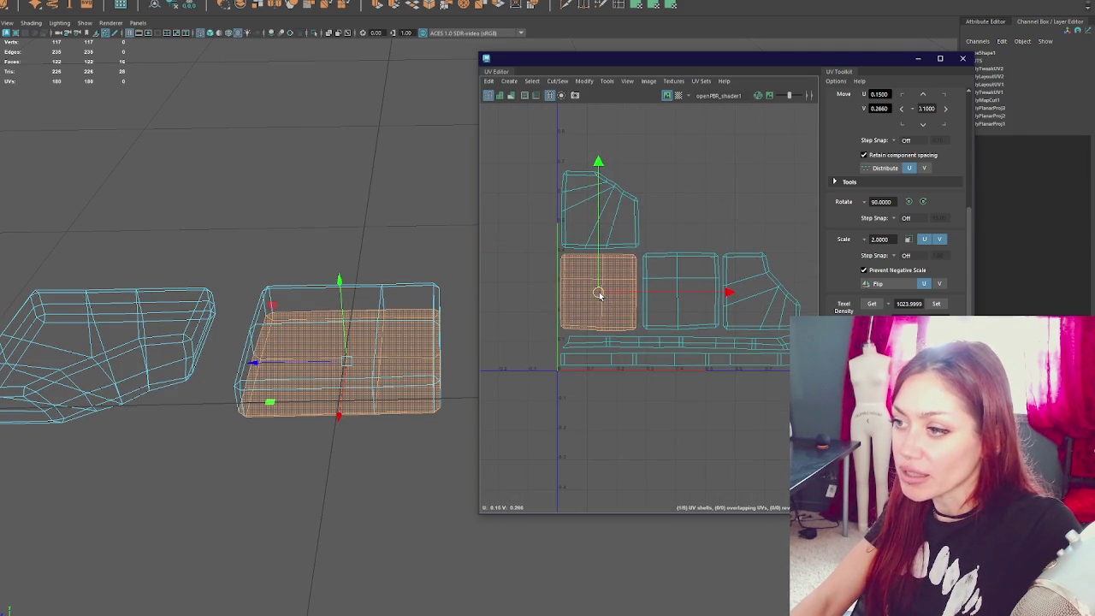
pyautogui.click(693, 276)
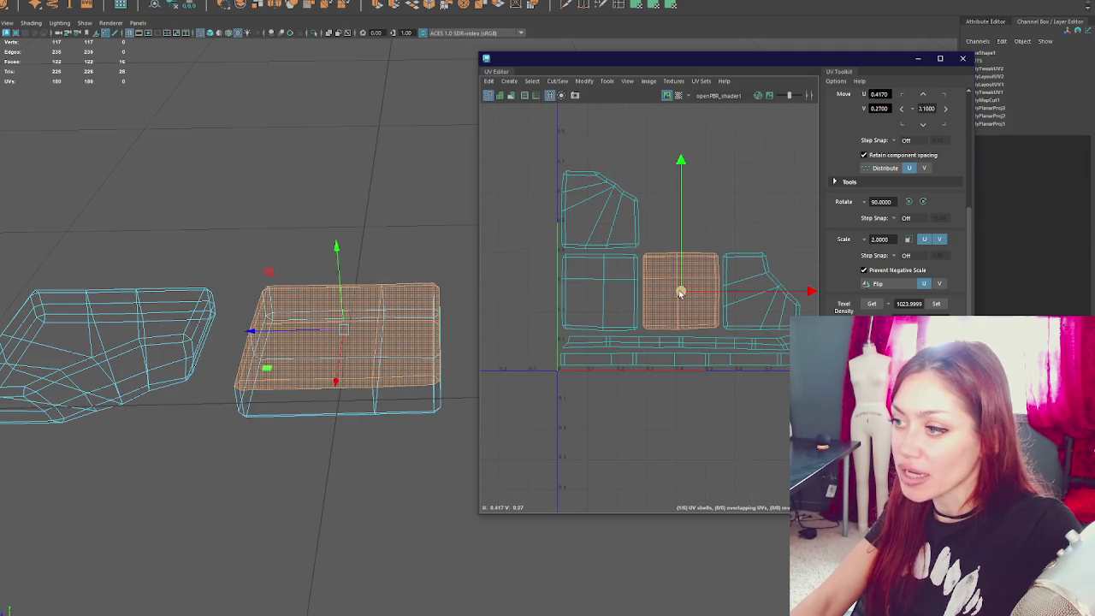
pyautogui.keyDown('alt'); pyautogui.moveTo(685, 289); pyautogui.dragTo(587, 279, button='middle'); pyautogui.keyUp('alt')
pyautogui.click(648, 285)
pyautogui.click(640, 285)
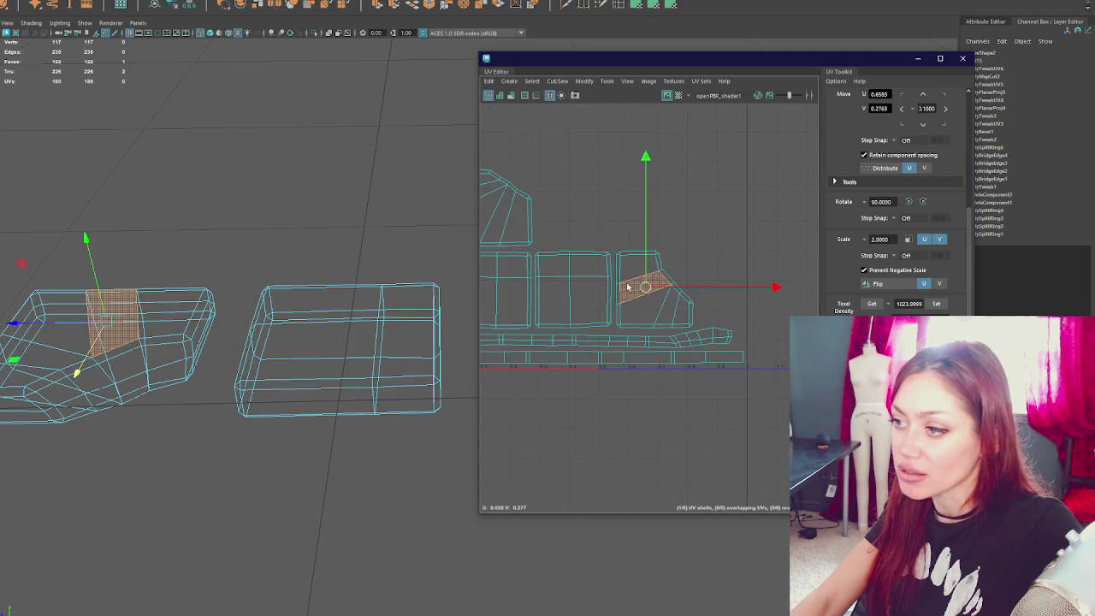
pyautogui.click(628, 288)
pyautogui.click(592, 293)
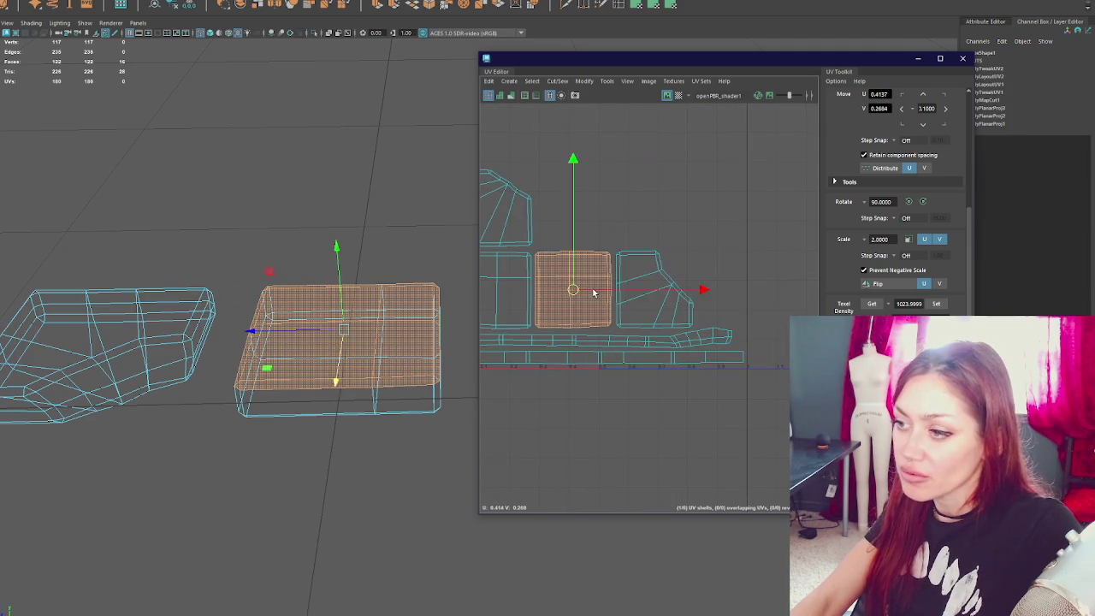
pyautogui.click(655, 291)
pyautogui.keyDown('alt'); pyautogui.moveTo(510, 244); pyautogui.dragTo(646, 259, button='middle'); pyautogui.keyUp('alt')
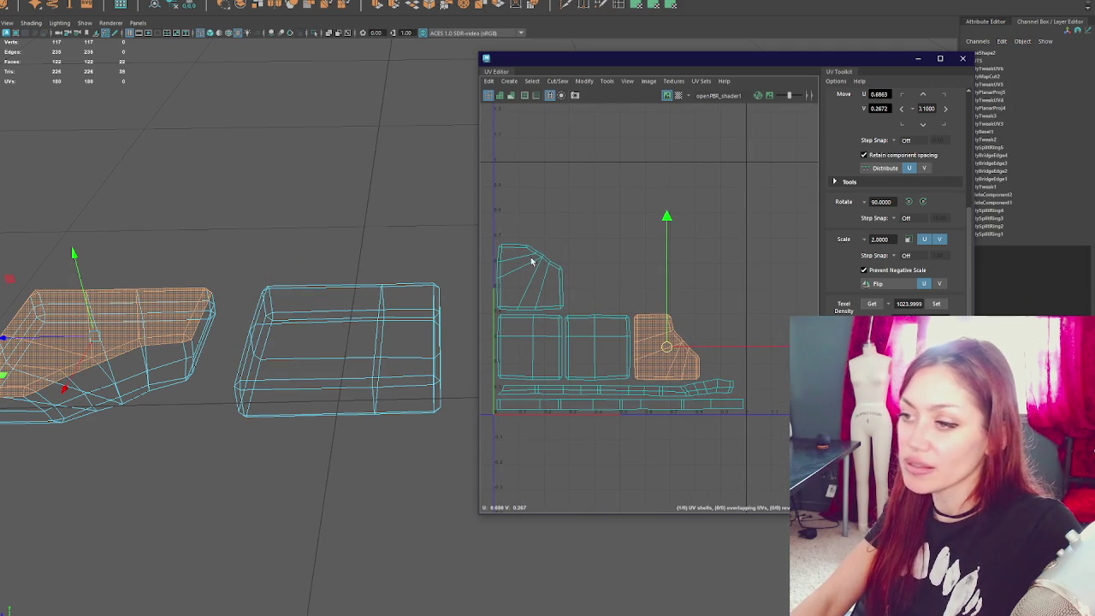
# - Deselect everything and close the UV Editor
pyautogui.click(354, 122)
pyautogui.moveTo(793, 60); pyautogui.dragTo(725, 84)
pyautogui.click(893, 81)
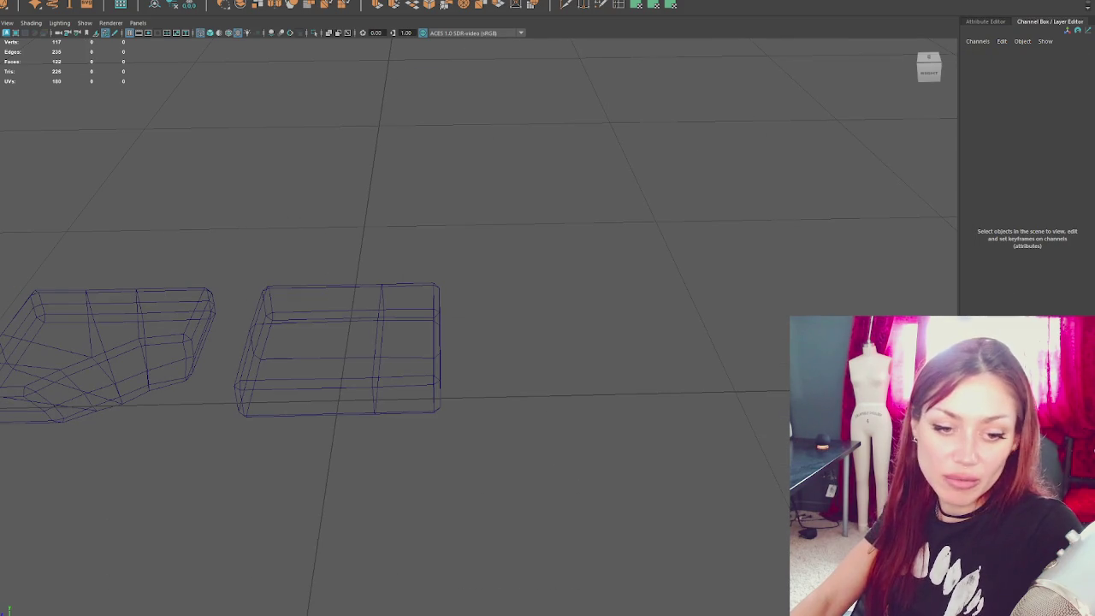
# - Switch the viewport from wireframe to shaded display with key 5
pyautogui.click(561, 349)
pyautogui.click(501, 196)
pyautogui.press('5')
pyautogui.keyDown('alt'); pyautogui.moveTo(520, 208); pyautogui.dragTo(479, 257); pyautogui.keyUp('alt')
# - Apply Soften Edge to both tiles so their bevels read as rounded corners
pyautogui.click(418, 313)
pyautogui.keyDown('shift'); pyautogui.moveTo(467, 215); pyautogui.dragTo(513, 282, button='right'); pyautogui.keyUp('shift')
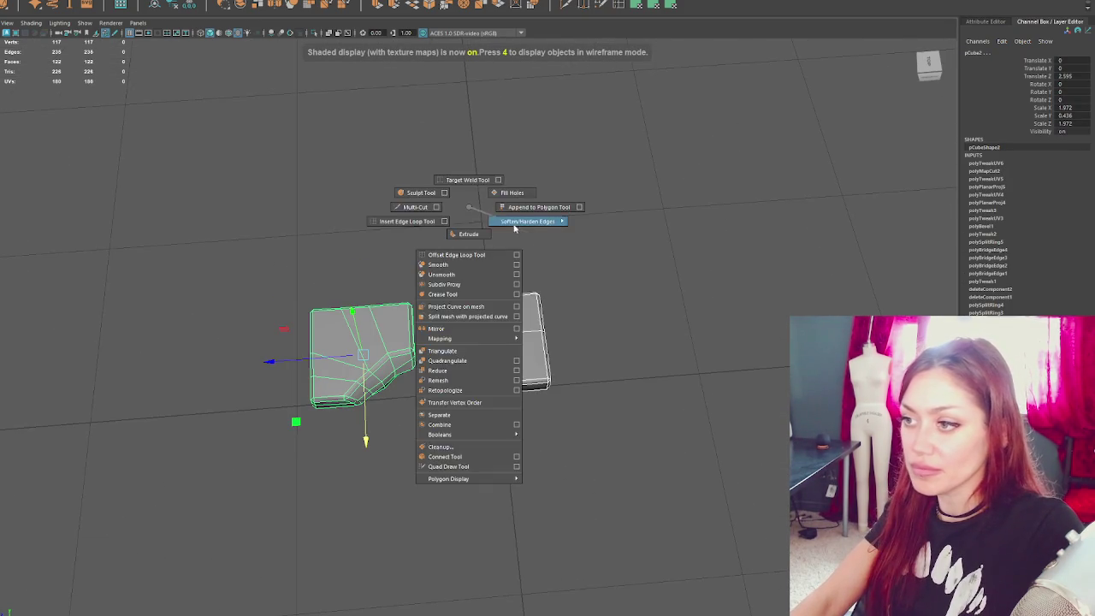
pyautogui.keyDown('alt'); pyautogui.moveTo(628, 206); pyautogui.dragTo(421, 240); pyautogui.keyUp('alt')
pyautogui.keyDown('shift'); pyautogui.moveTo(421, 240); pyautogui.dragTo(684, 237, button='right'); pyautogui.keyUp('shift')
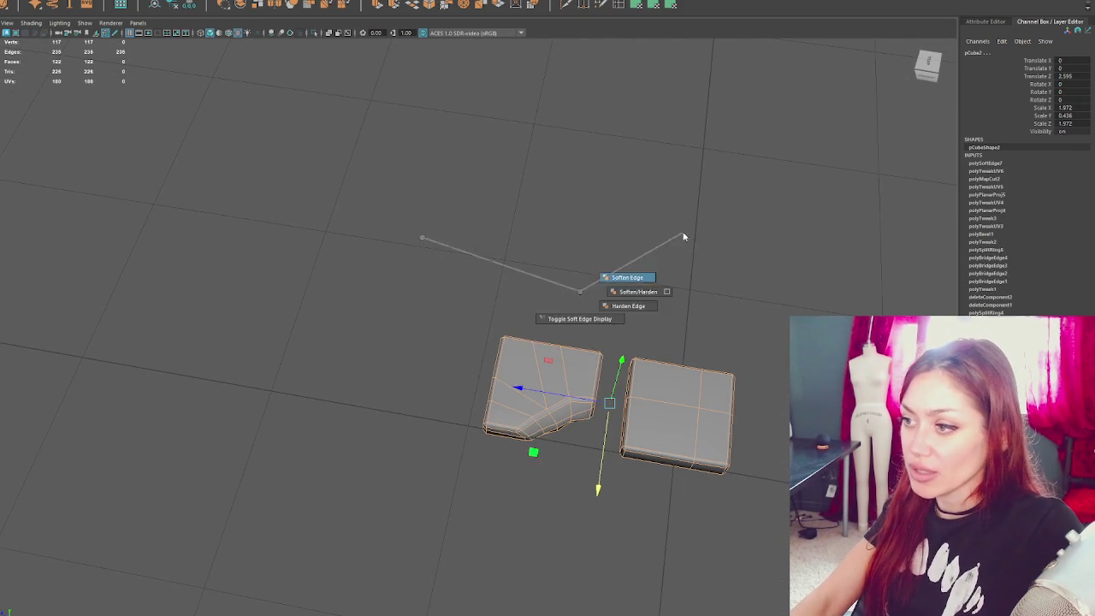
pyautogui.keyDown('alt'); pyautogui.moveTo(684, 237); pyautogui.dragTo(527, 191); pyautogui.keyUp('alt')
pyautogui.click(528, 190)
pyautogui.scroll(3, 488, 237)
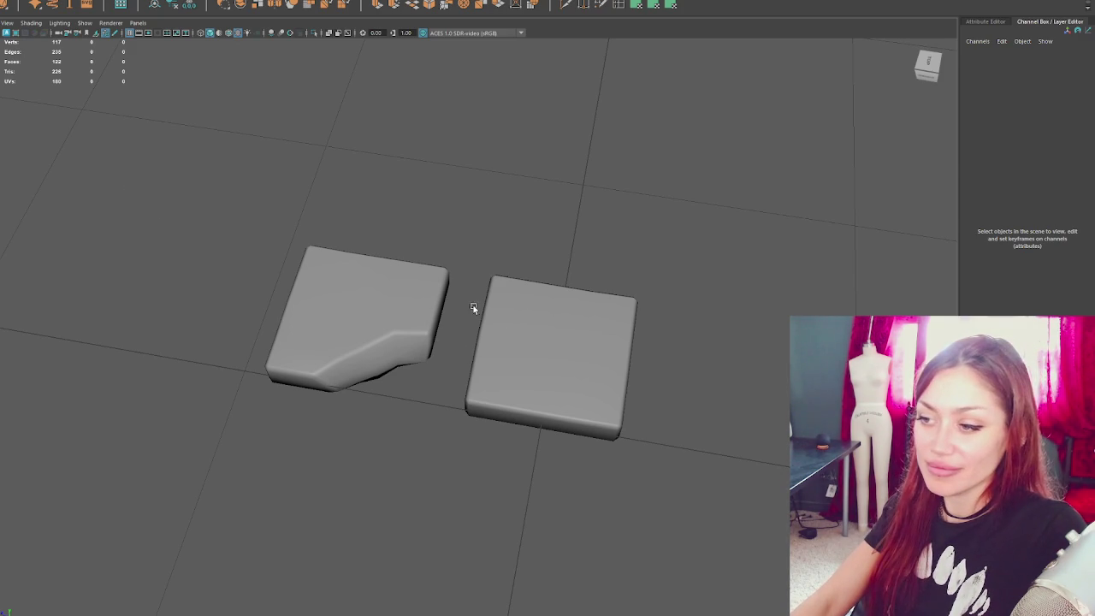
# - Gather both low-poly tile meshes into a single selection for FBX export
pyautogui.click(411, 308)
pyautogui.keyDown('alt'); pyautogui.moveTo(527, 304); pyautogui.dragTo(500, 280); pyautogui.keyUp('alt')
pyautogui.click(257, 205)
pyautogui.click(373, 256)
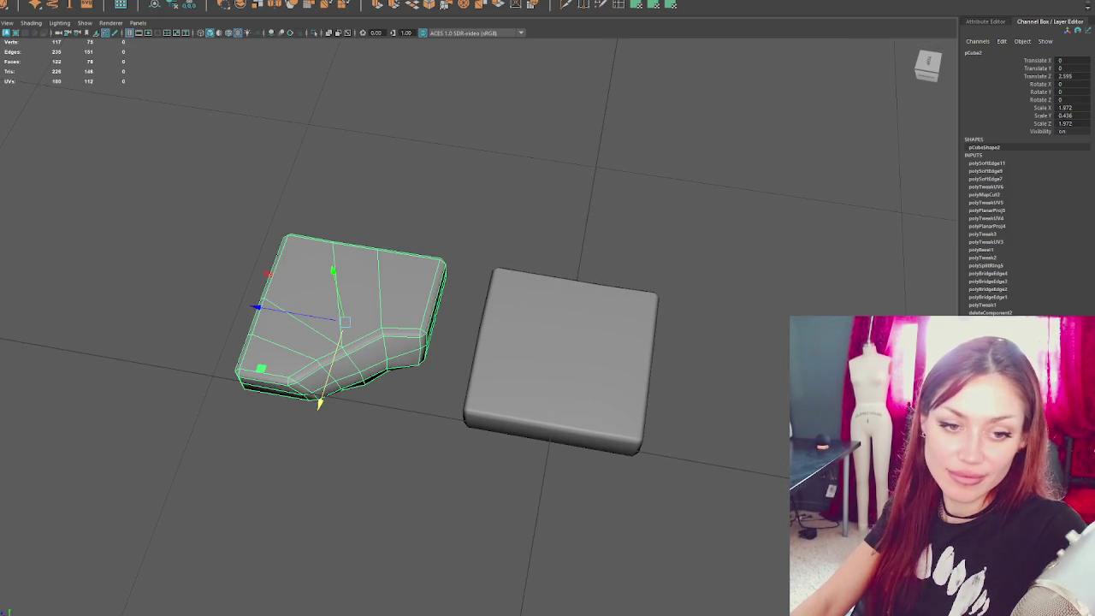
pyautogui.click(561, 340)
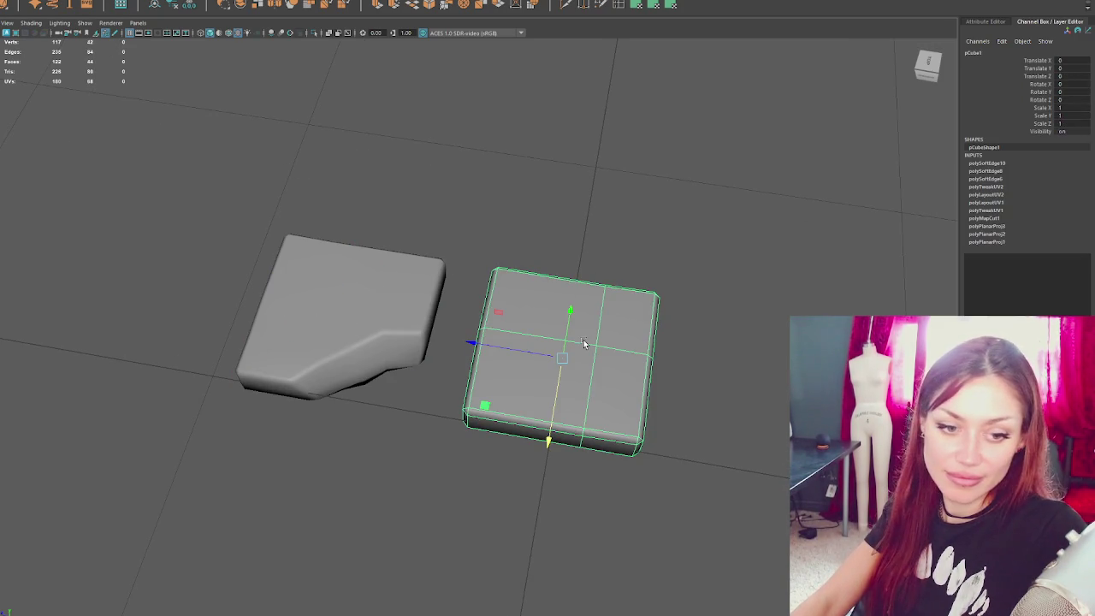
pyautogui.click(435, 220)
pyautogui.moveTo(434, 220); pyautogui.dragTo(641, 440)
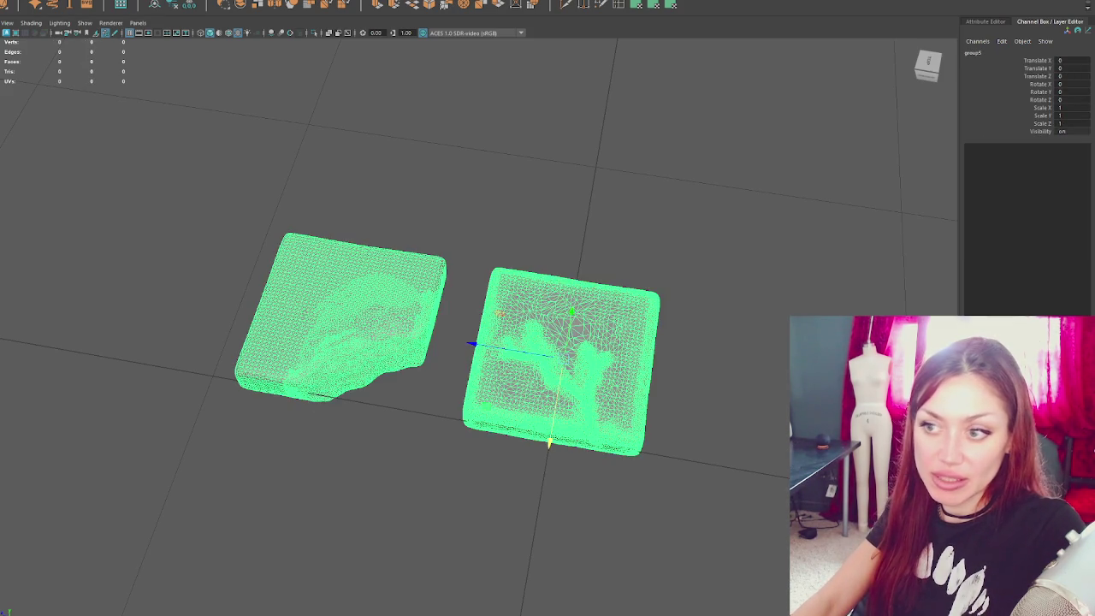
pyautogui.click(89, 160)
pyautogui.click(303, 269)
pyautogui.keyDown('shift'); pyautogui.click(579, 332); pyautogui.keyUp('shift')
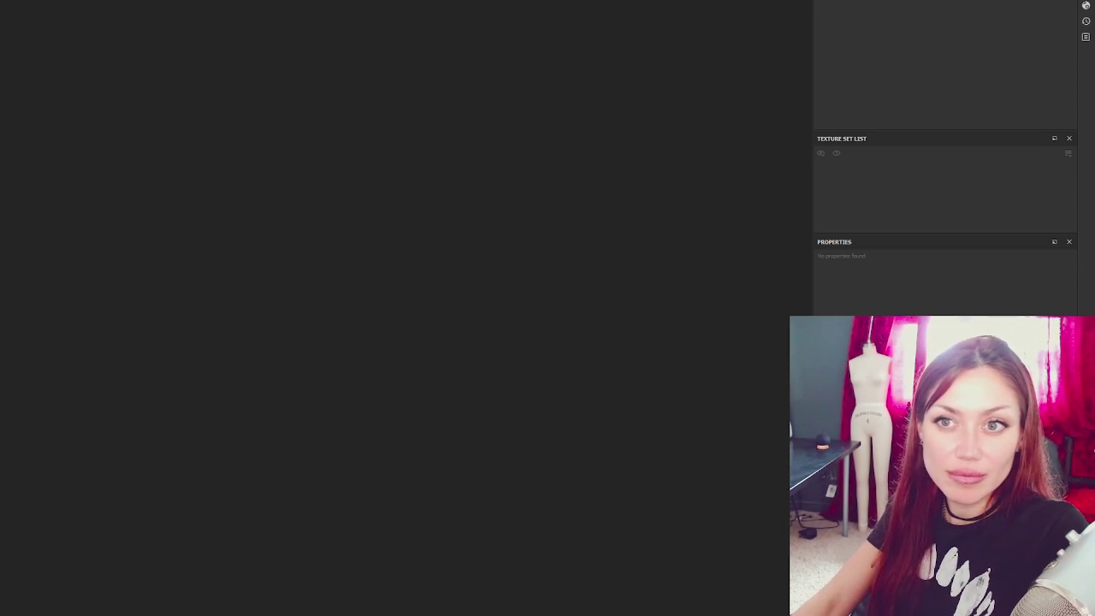
# - Create a new Substance Painter project from the exported tile FBX at 4096 resolution
pyautogui.hotkey('ctrl', 'n')
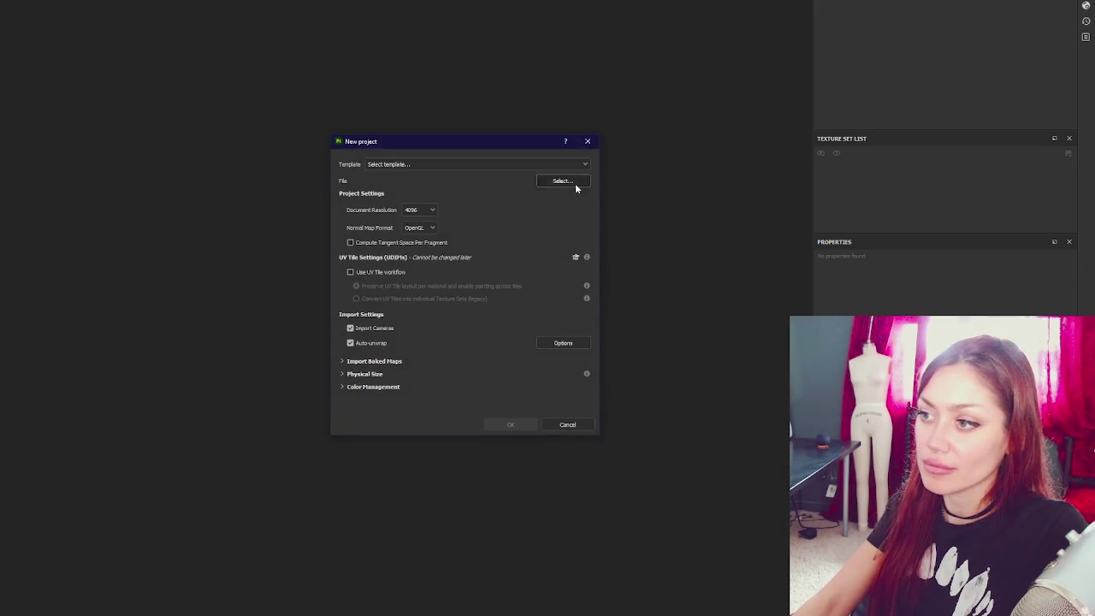
pyautogui.click(560, 182)
pyautogui.click(909, 157)
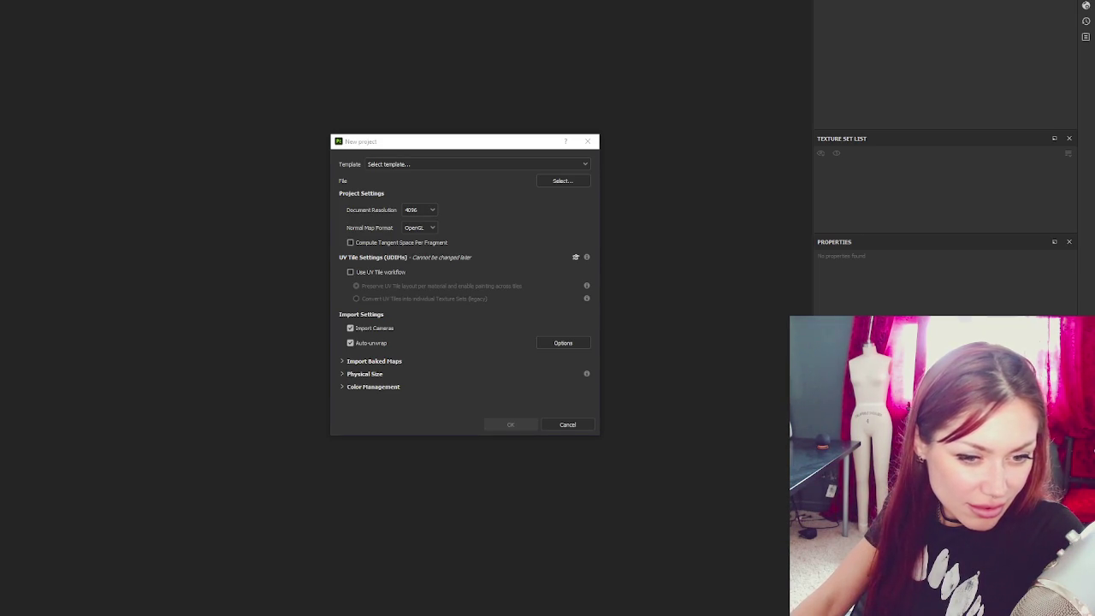
pyautogui.press('Return')
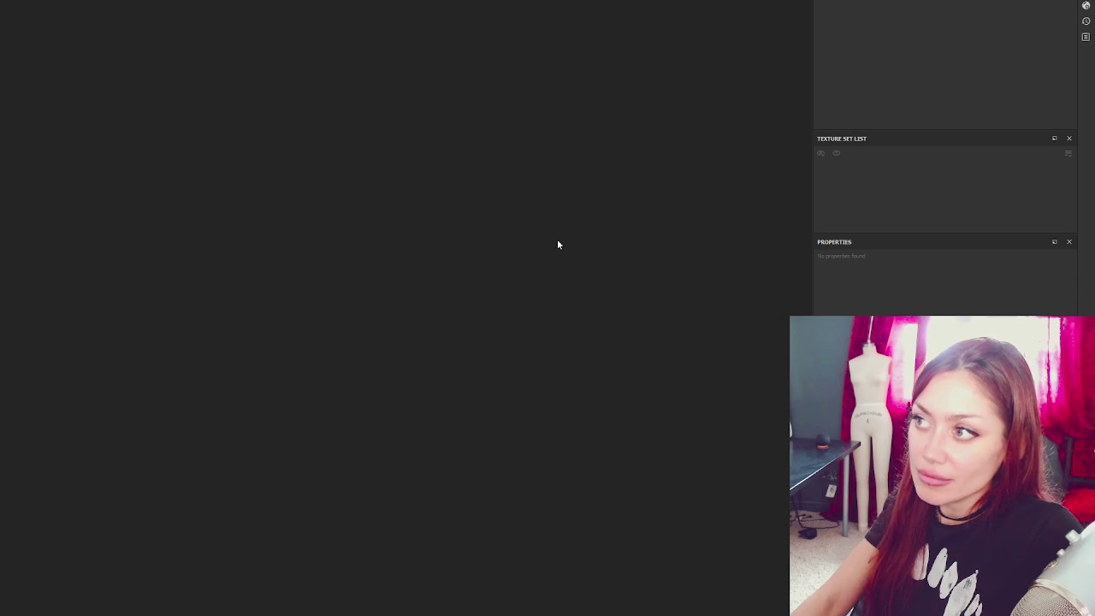
pyautogui.moveTo(545, 173)
pyautogui.keyDown('alt'); pyautogui.mouseDown()
pyautogui.moveTo(407, 275)
pyautogui.moveTo(342, 303)
pyautogui.mouseUp(); pyautogui.keyUp('alt')
# - Frame the two blocks, enter baking mode, and browse for the high-definition mesh
pyautogui.scroll(-5, 408, 274)
pyautogui.keyDown('alt'); pyautogui.moveTo(342, 303); pyautogui.dragTo(433, 166, button='middle'); pyautogui.keyUp('alt')
pyautogui.scroll(3, 424, 220)
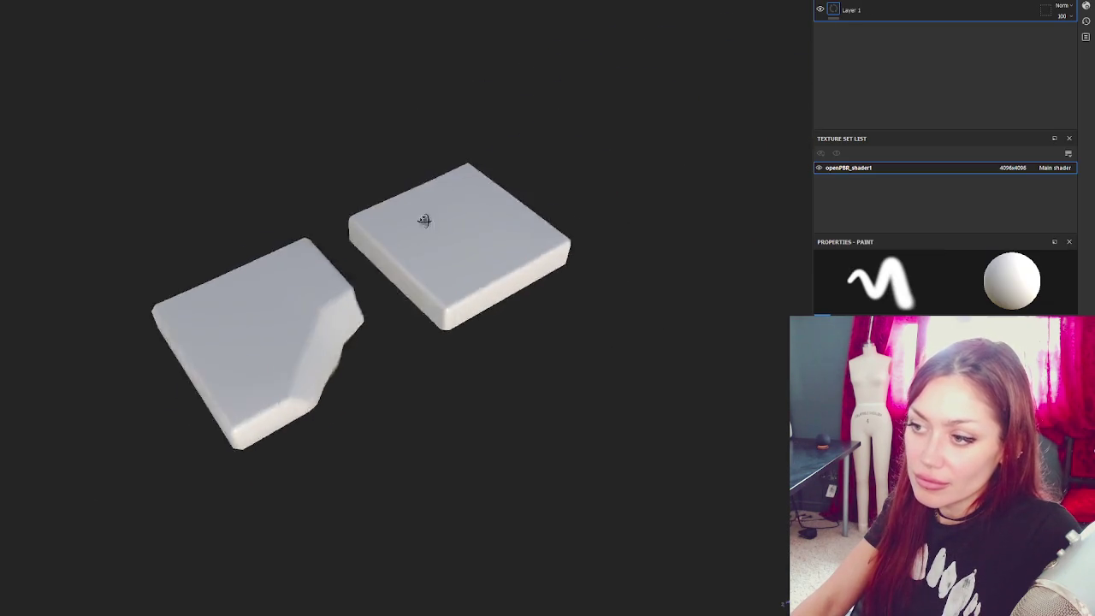
pyautogui.keyDown('alt'); pyautogui.moveTo(424, 220); pyautogui.dragTo(345, 268); pyautogui.keyUp('alt')
pyautogui.scroll(2, 419, 230)
pyautogui.keyDown('alt'); pyautogui.moveTo(419, 230); pyautogui.dragTo(501, 207, button='middle'); pyautogui.keyUp('alt')
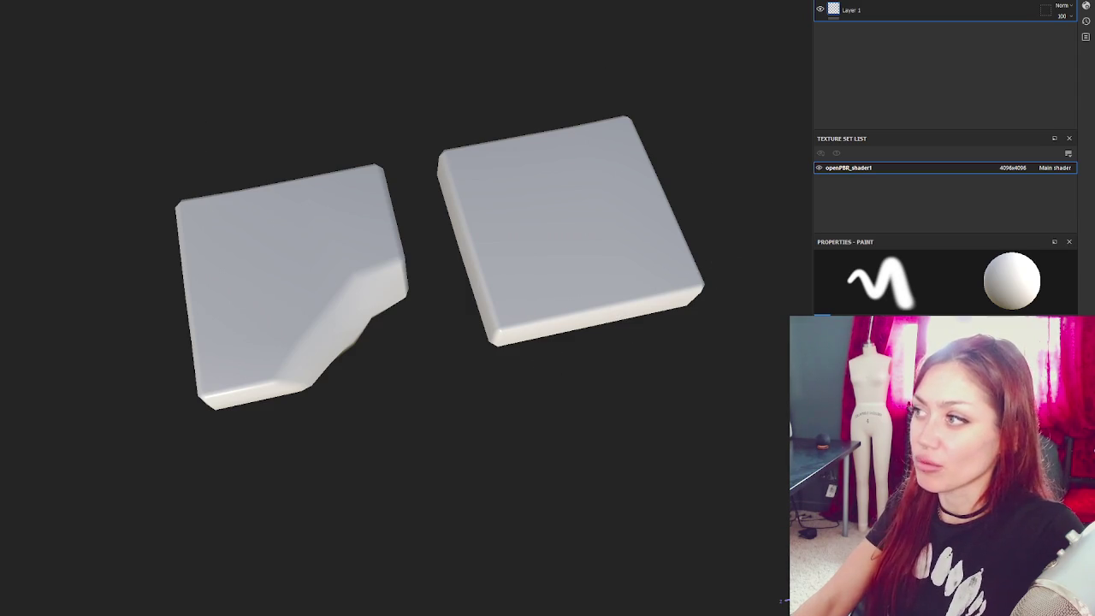
pyautogui.hotkey('ctrl', 'shift', 'b')
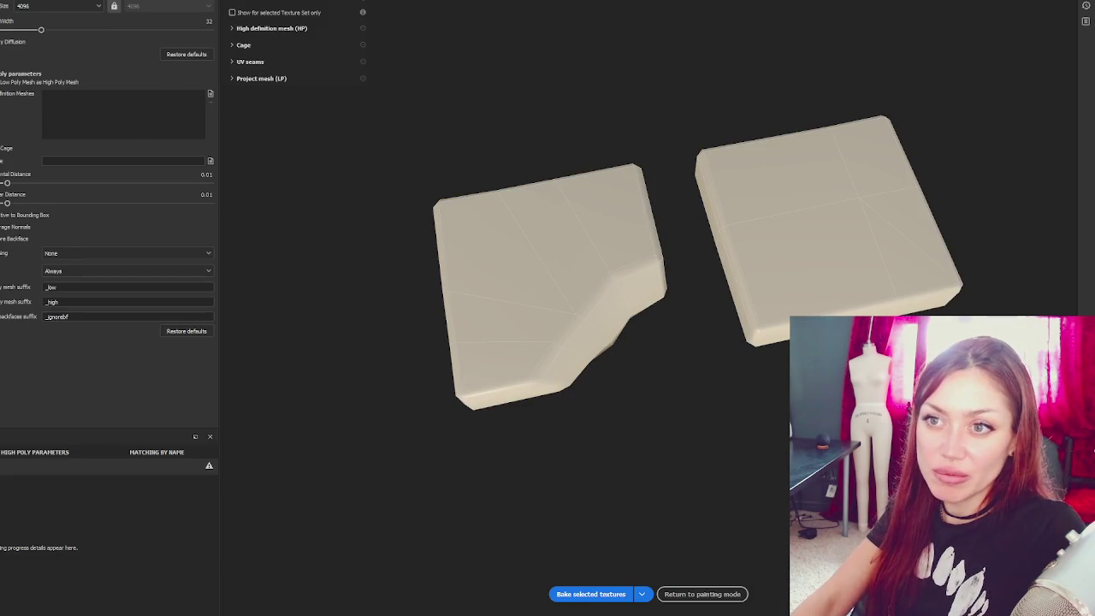
pyautogui.click(211, 94)
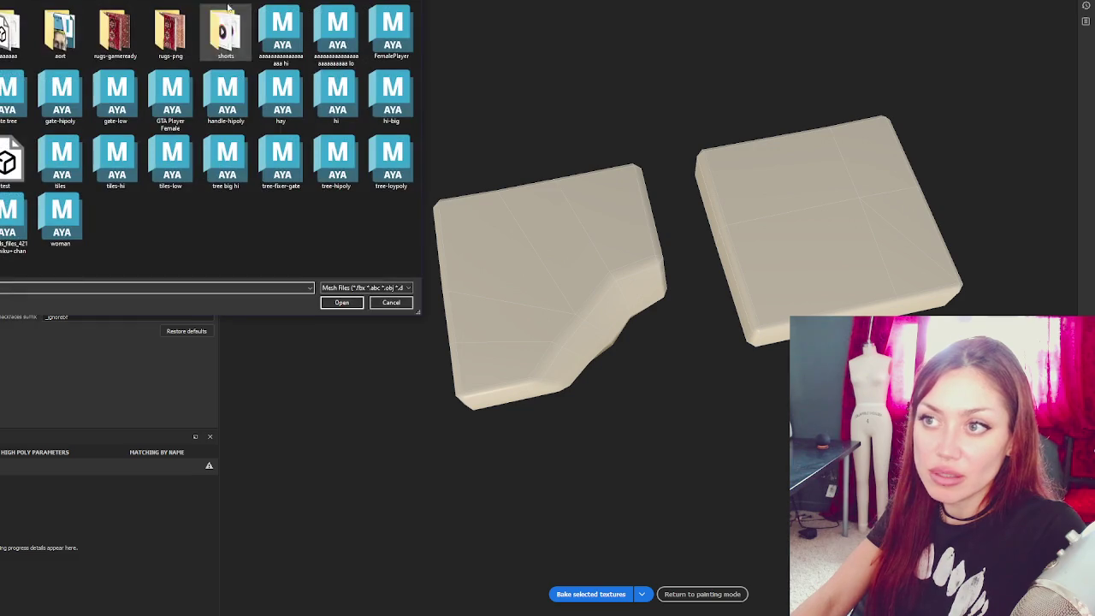
# - Load tiles-hi.fbx, set distances 0.0134 frontal and 0.0125 rear, and Supersampling 4x antialiasing
pyautogui.press('Escape')
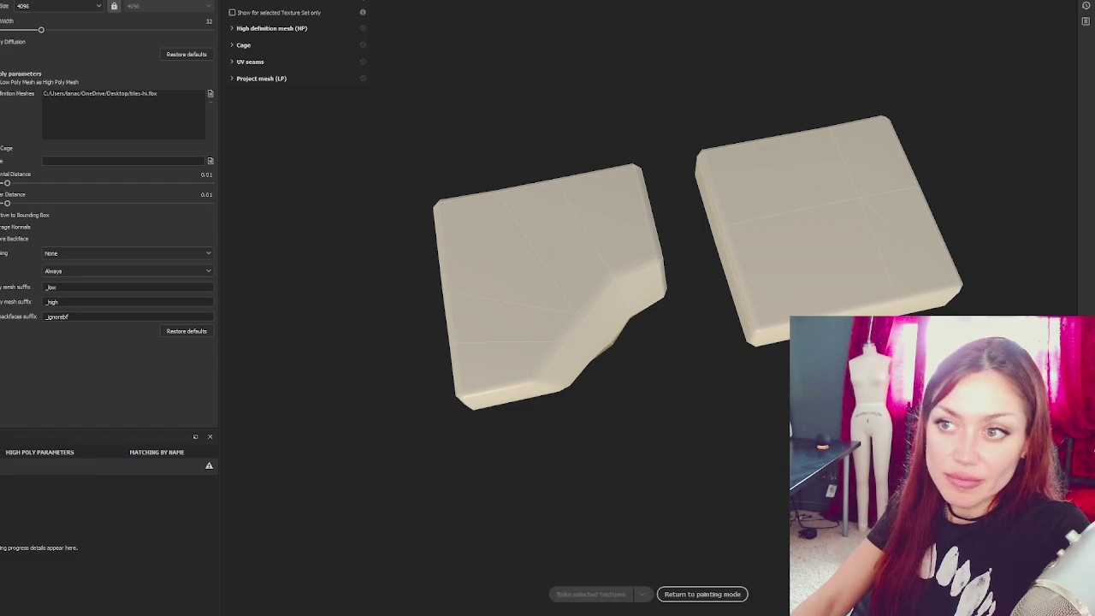
pyautogui.moveTo(7, 184); pyautogui.dragTo(12, 184)
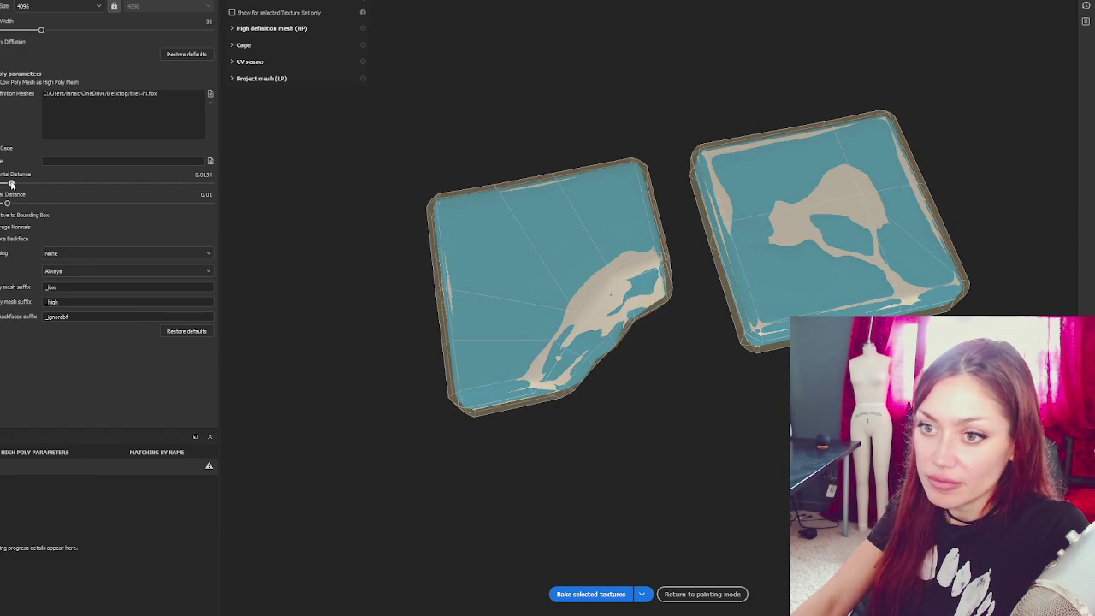
pyautogui.click(60, 253)
pyautogui.click(75, 277)
# - Bake the selected textures and return to painting mode to inspect the baked detail
pyautogui.click(598, 594)
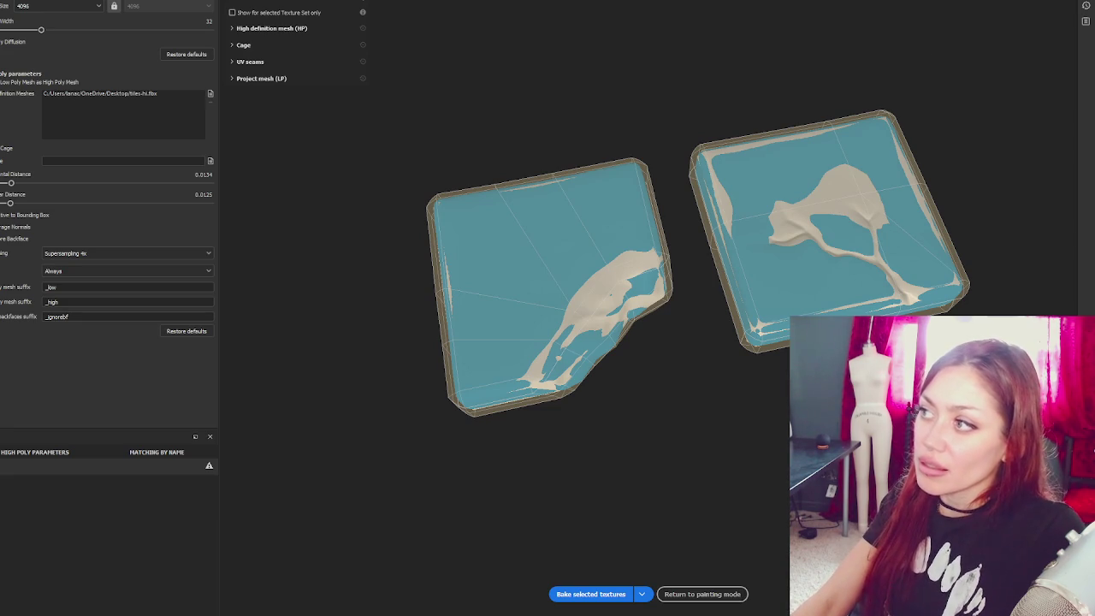
pyautogui.click(702, 593)
pyautogui.moveTo(586, 122)
pyautogui.keyDown('alt'); pyautogui.mouseDown()
pyautogui.moveTo(489, 59)
pyautogui.moveTo(519, 484)
pyautogui.mouseUp(); pyautogui.keyUp('alt')
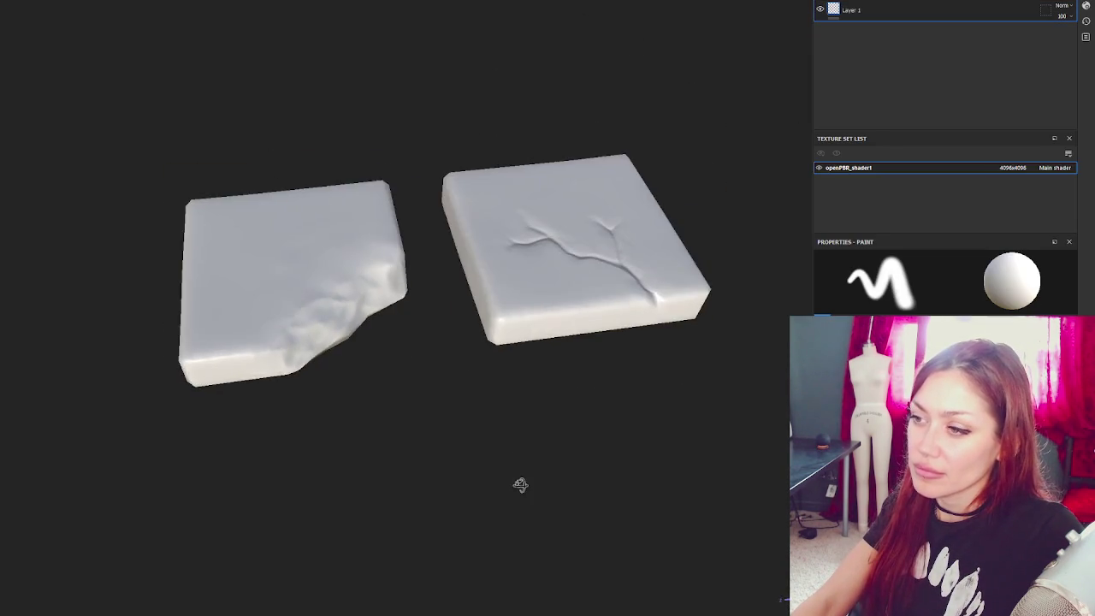
pyautogui.scroll(2, 487, 376)
pyautogui.moveTo(503, 344)
pyautogui.keyDown('alt'); pyautogui.mouseDown()
pyautogui.moveTo(481, 367)
pyautogui.moveTo(501, 371)
pyautogui.moveTo(530, 342)
pyautogui.mouseUp(); pyautogui.keyUp('alt')
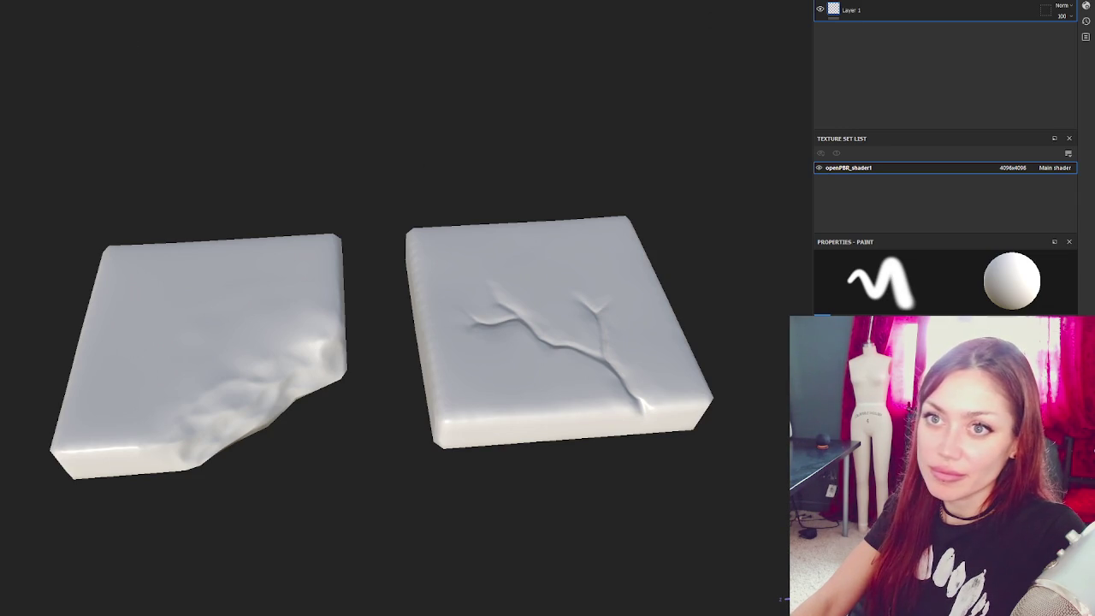
pyautogui.hotkey('ctrl', 'shift', 'e')
pyautogui.press('Escape')
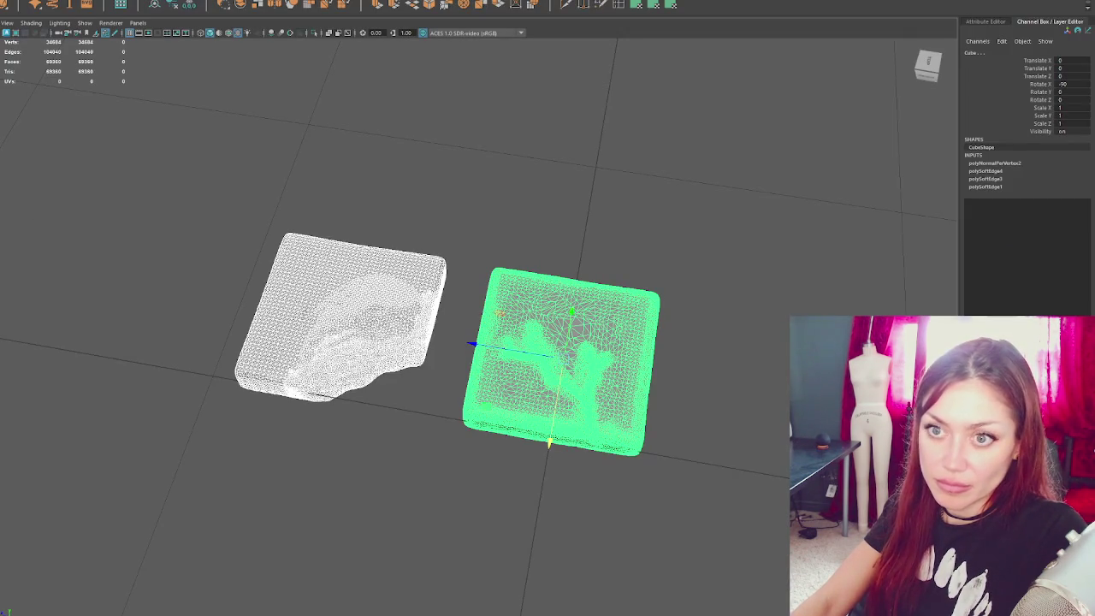
# - Hide and reshow the sculpted meshes, then select both low-poly tile pieces
pyautogui.hotkey('ctrl', 'h')
pyautogui.hotkey('ctrl', 'shift', 'h')
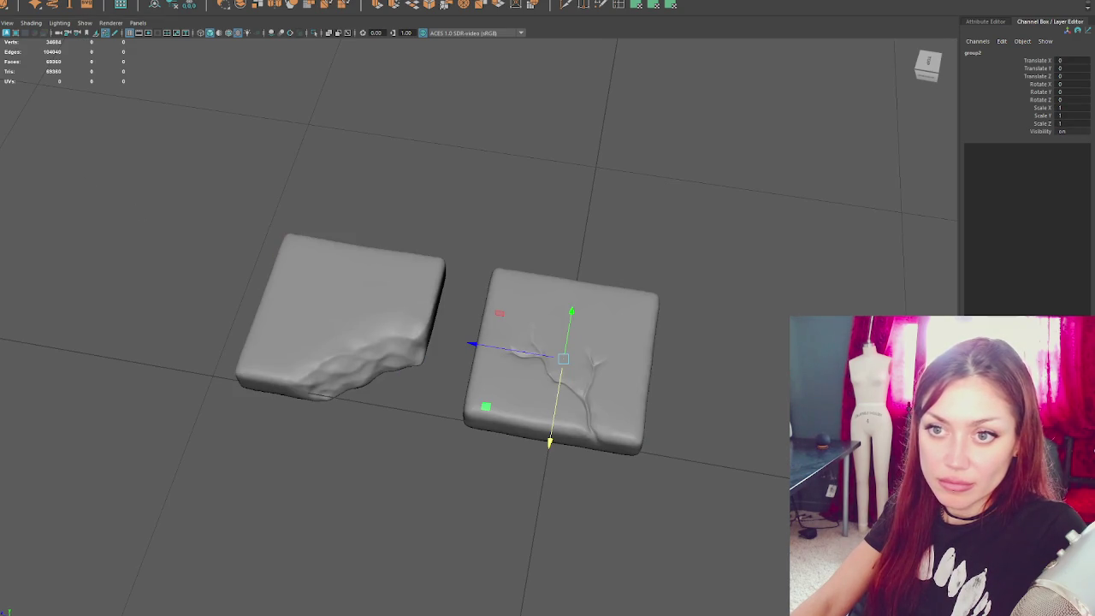
pyautogui.press('Down')
pyautogui.press('Right')
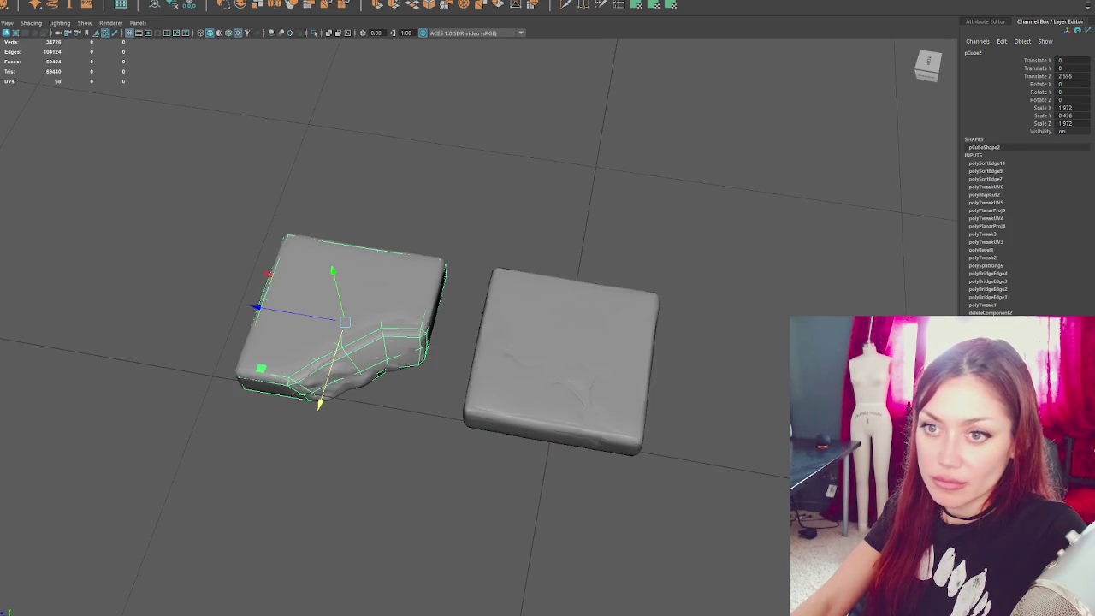
pyautogui.press('Left')
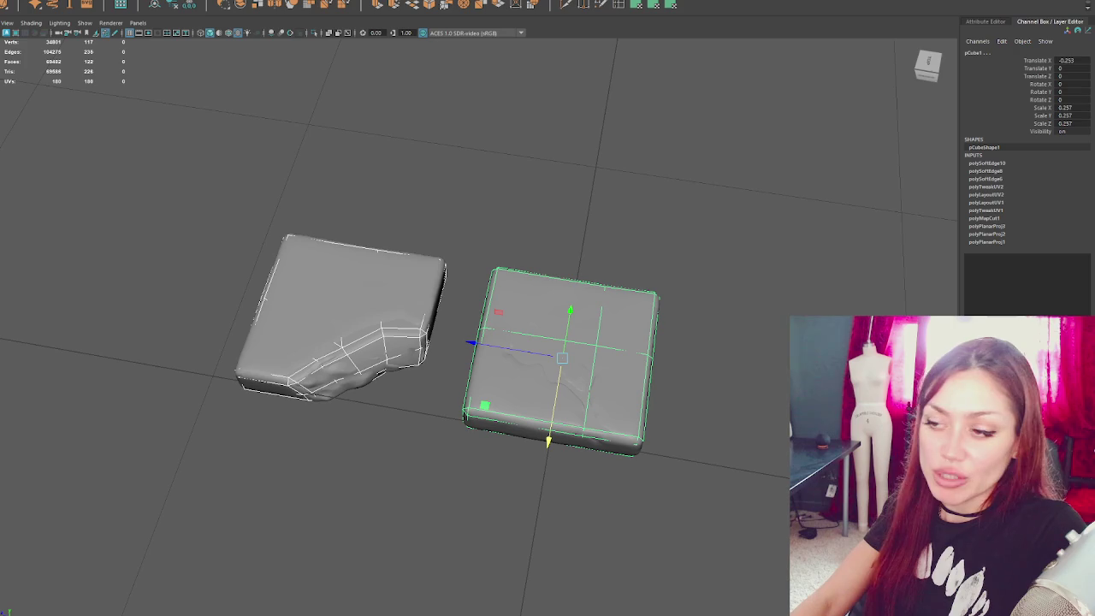
pyautogui.press('Right')
pyautogui.press('Left')
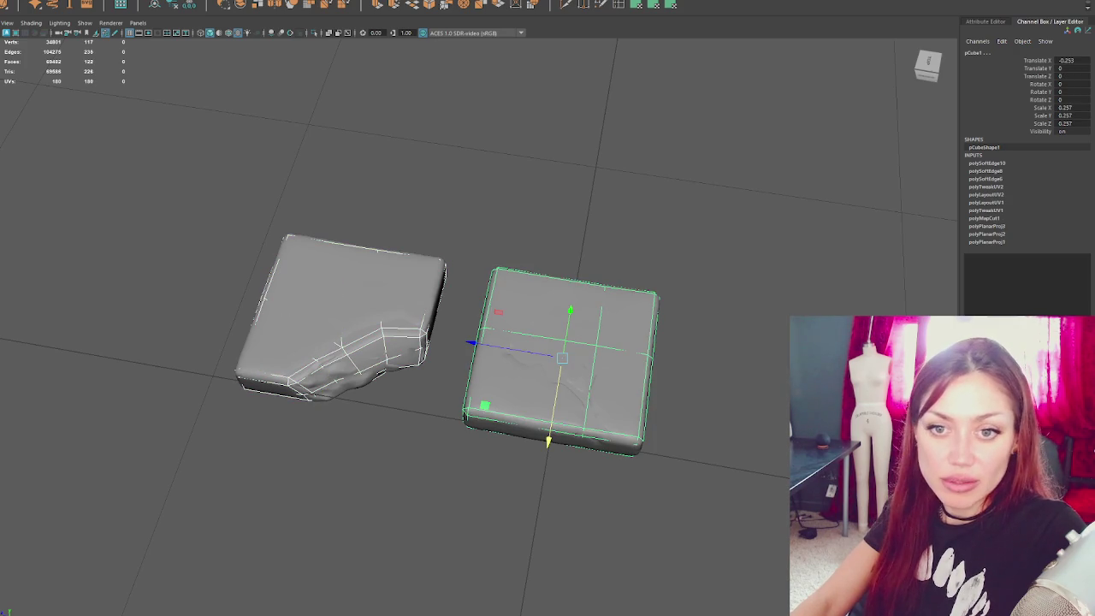
# - Group the two tile pieces with Ctrl+G and name the group Tiles
pyautogui.hotkey('ctrl', 'g')
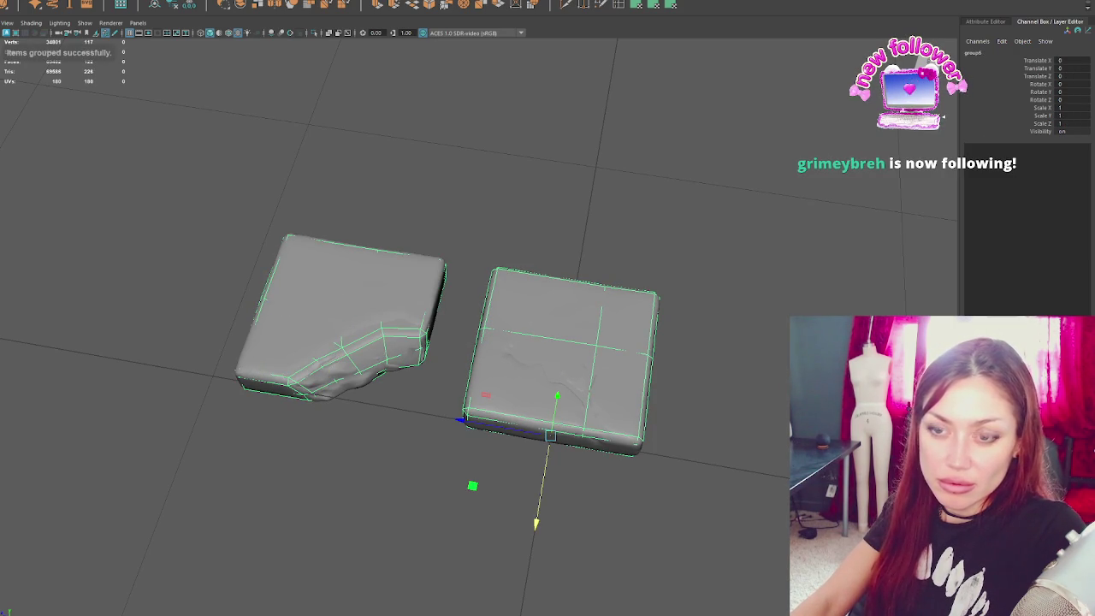
pyautogui.hotkey('ctrl', 'z')
pyautogui.hotkey('ctrl', 'z')
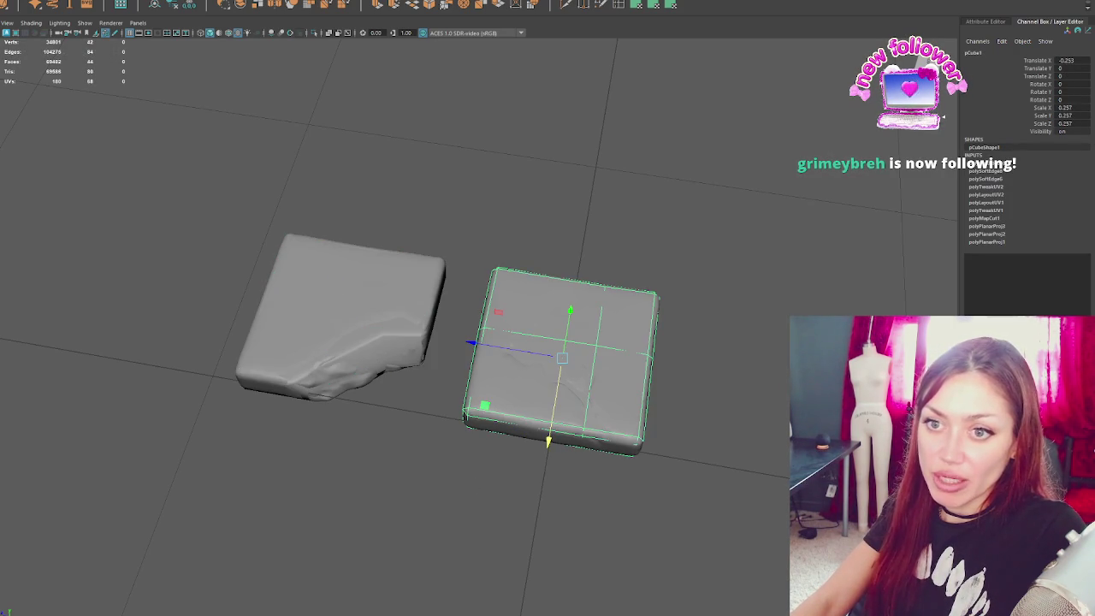
pyautogui.hotkey('ctrl', 'z')
pyautogui.hotkey('shift', 'z')
pyautogui.hotkey('shift', 'z')
pyautogui.hotkey('shift', 'z')
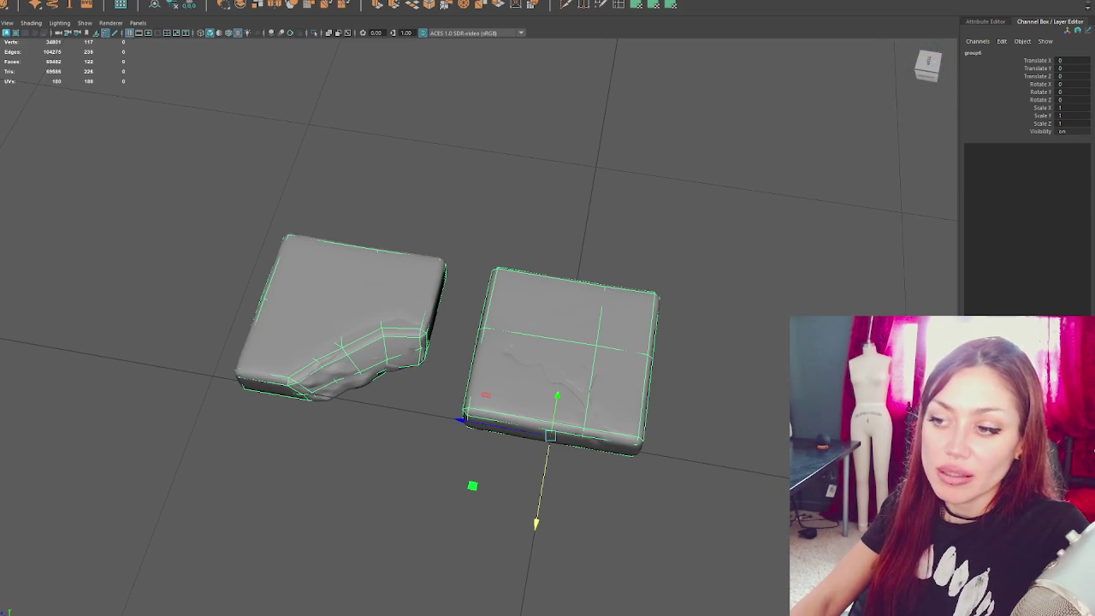
pyautogui.write('Tiles')
pyautogui.press('Return')
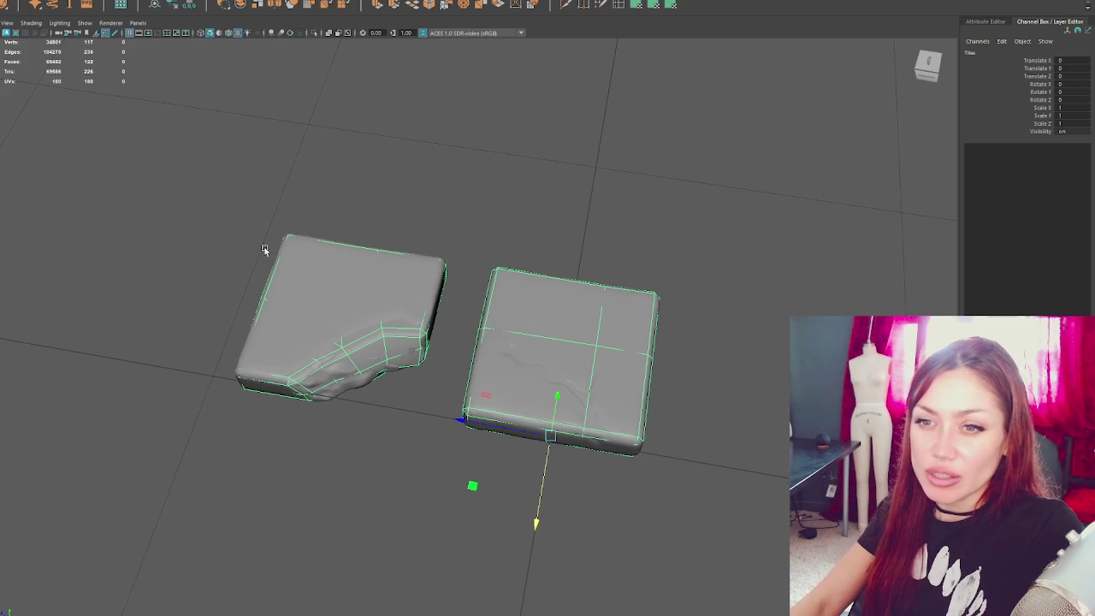
# - Rename the right tile slab to Tiles, then select the left slab
pyautogui.keyDown('alt'); pyautogui.moveTo(264, 249); pyautogui.dragTo(222, 247); pyautogui.keyUp('alt')
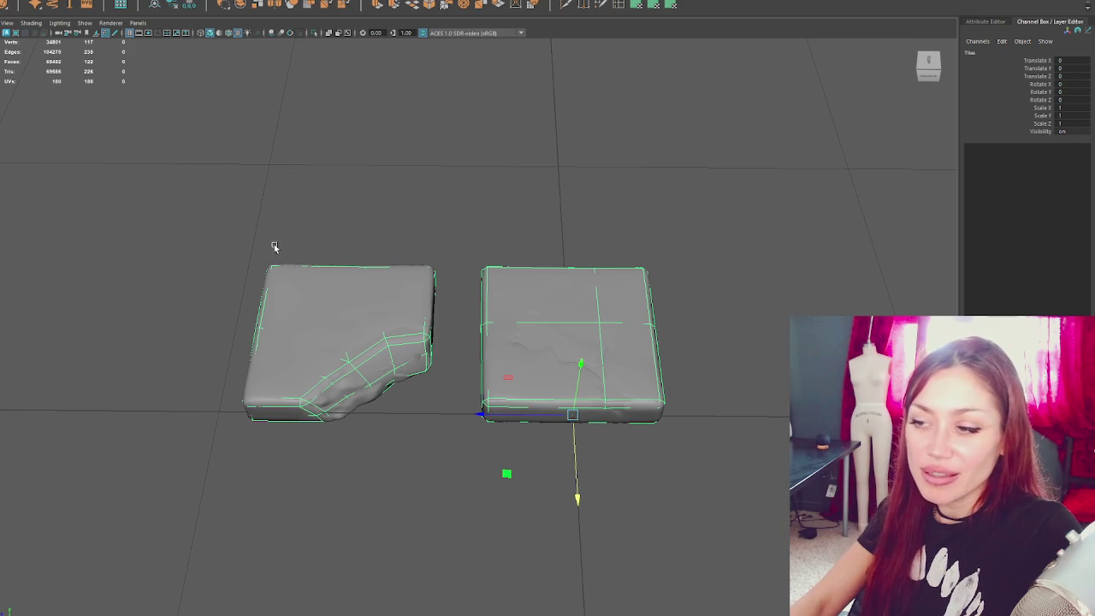
pyautogui.press('Down')
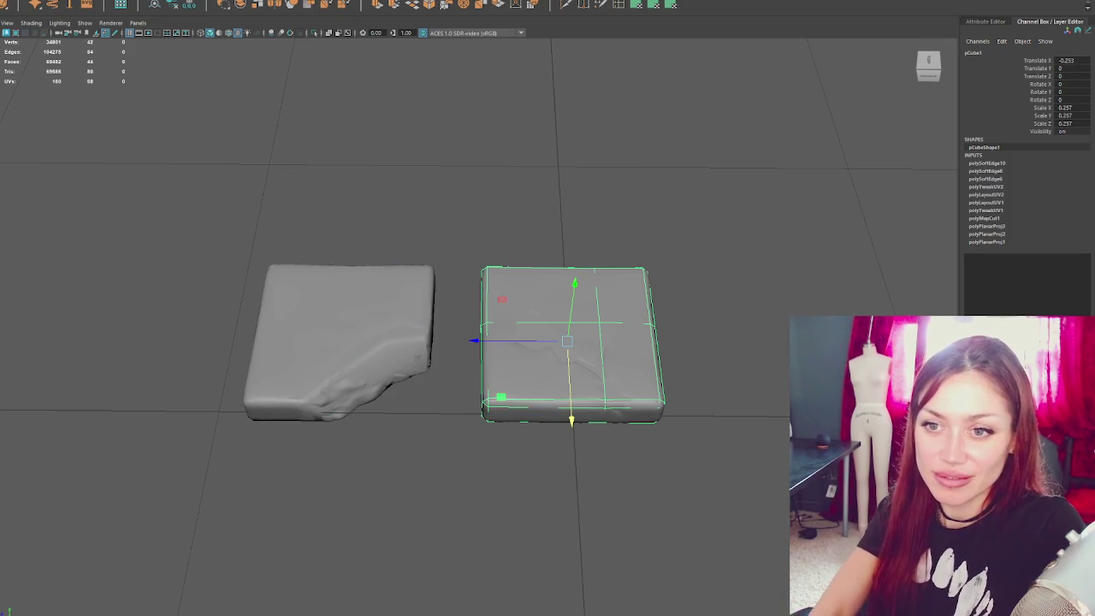
pyautogui.write('Tiles')
pyautogui.press('Return')
pyautogui.press('Right')
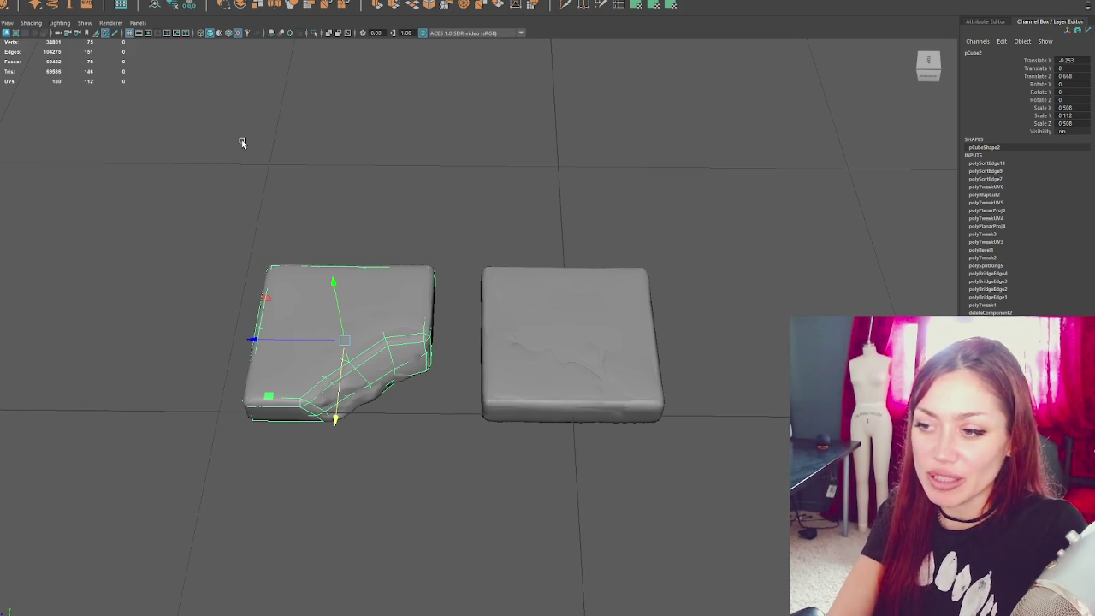
pyautogui.click(571, 342)
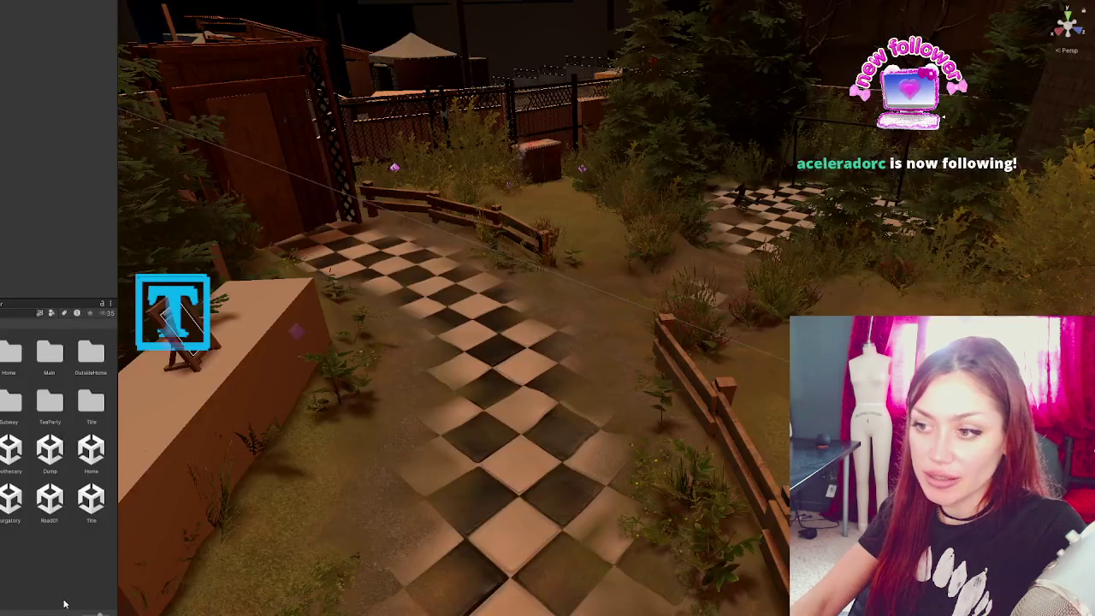
# - Select the imported Tiles model asset in the Project window
pyautogui.moveTo(433, 375)
pyautogui.mouseDown(button='right')
pyautogui.moveTo(445, 338)
pyautogui.moveTo(620, 374)
pyautogui.moveTo(680, 372)
pyautogui.moveTo(639, 302)
pyautogui.moveTo(371, 291)
pyautogui.mouseUp(button='right')
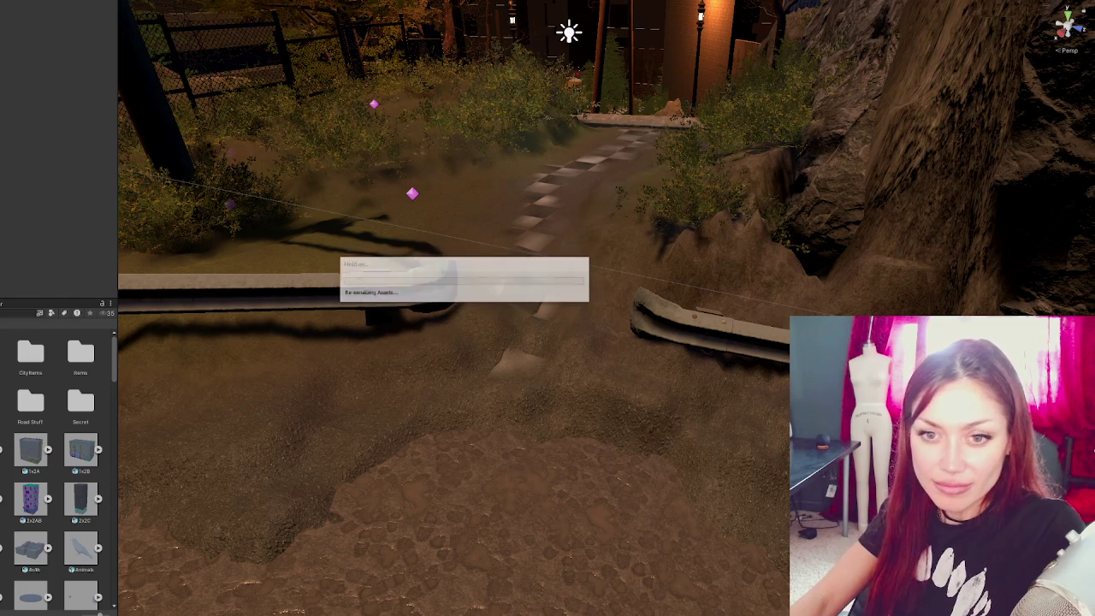
pyautogui.scroll(-3, 60, 462)
pyautogui.moveTo(114, 363); pyautogui.dragTo(122, 593)
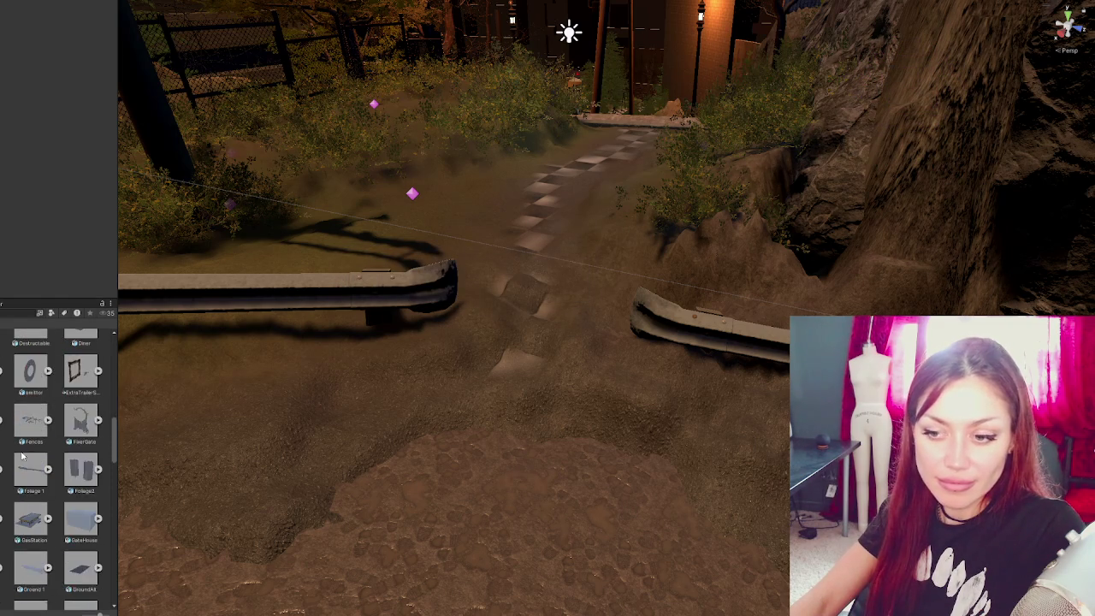
pyautogui.scroll(-5, 71, 601)
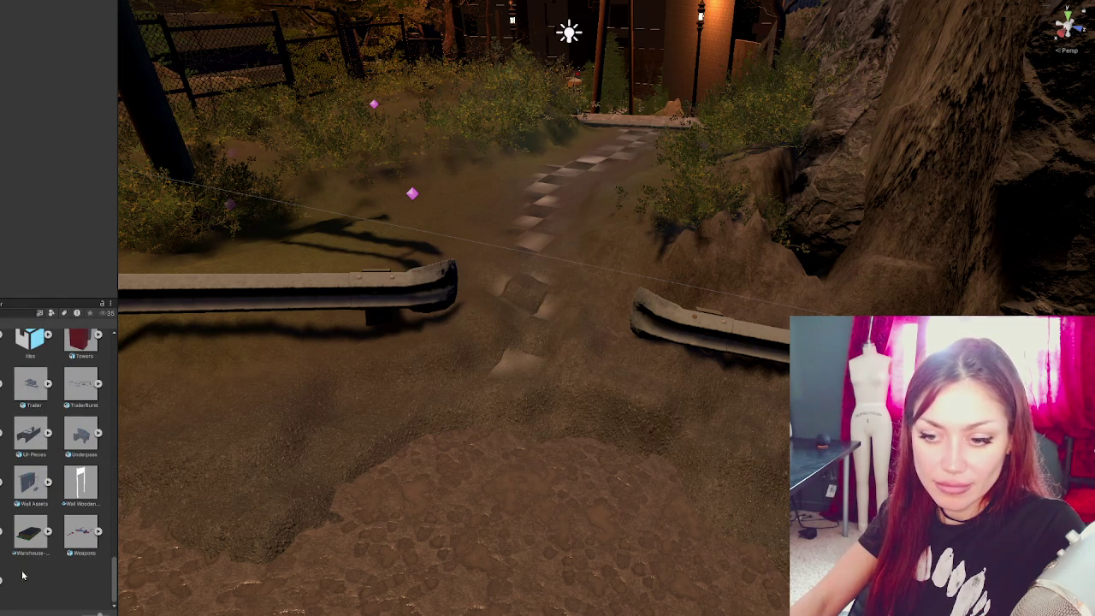
pyautogui.click(32, 342)
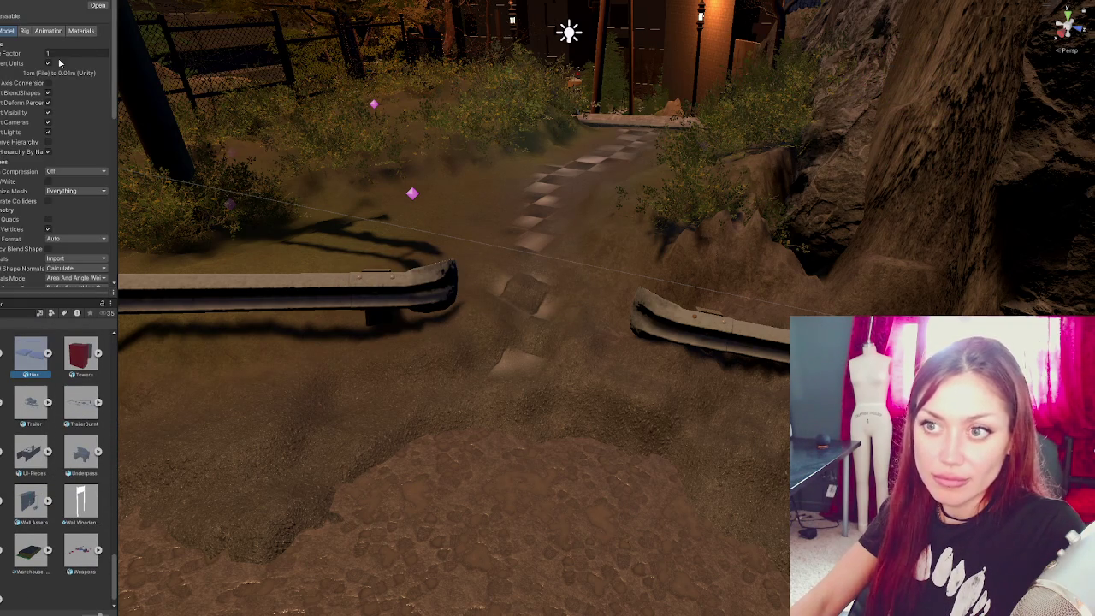
pyautogui.scroll(-2, 67, 130)
pyautogui.scroll(2, 67, 131)
pyautogui.scroll(2, 85, 149)
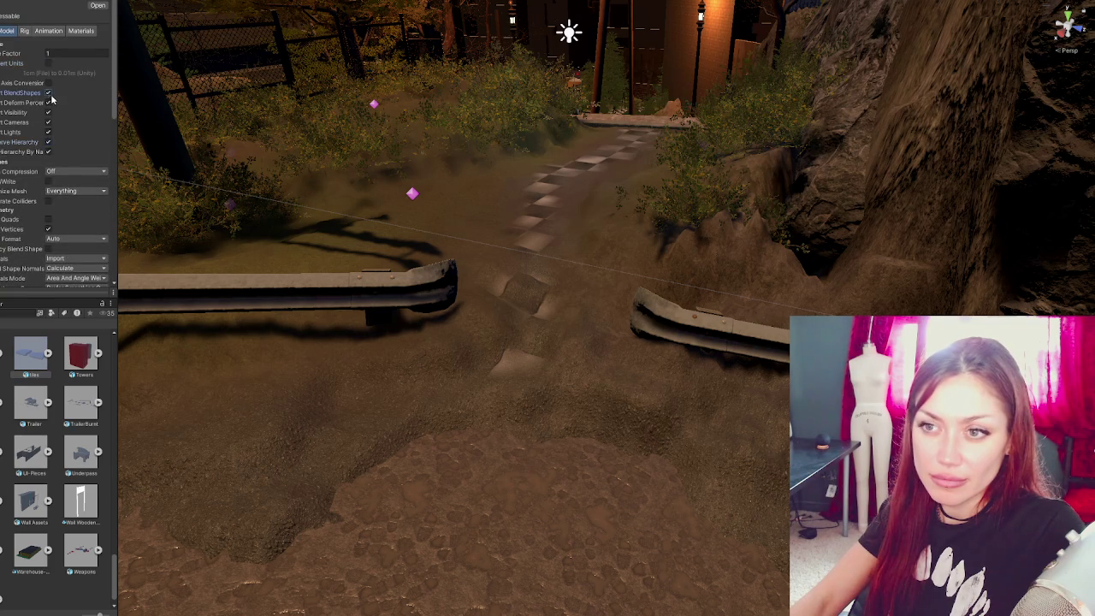
# - Apply Tiles import settings (no blend shapes or visibility, Read/Write on) and place it between the rails
pyautogui.click(50, 93)
pyautogui.click(49, 103)
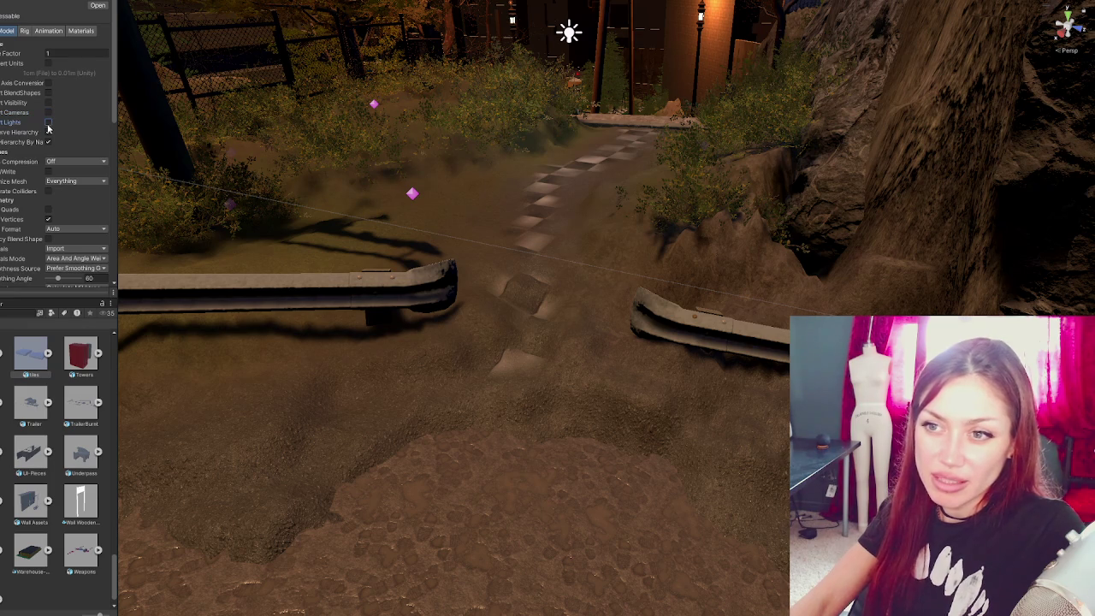
pyautogui.click(47, 142)
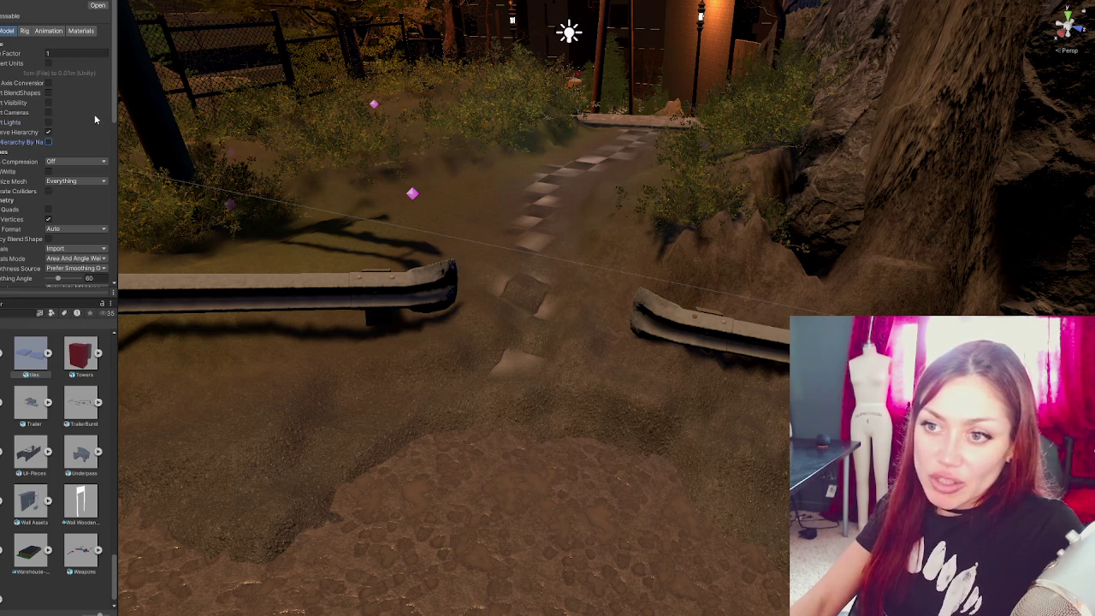
pyautogui.scroll(-3, 85, 127)
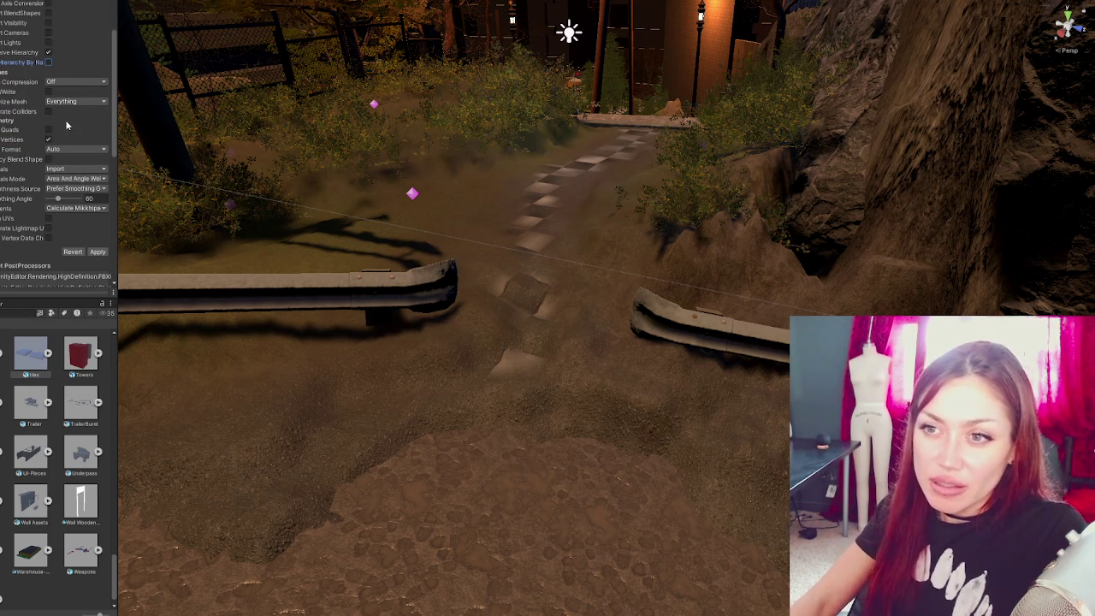
pyautogui.click(48, 92)
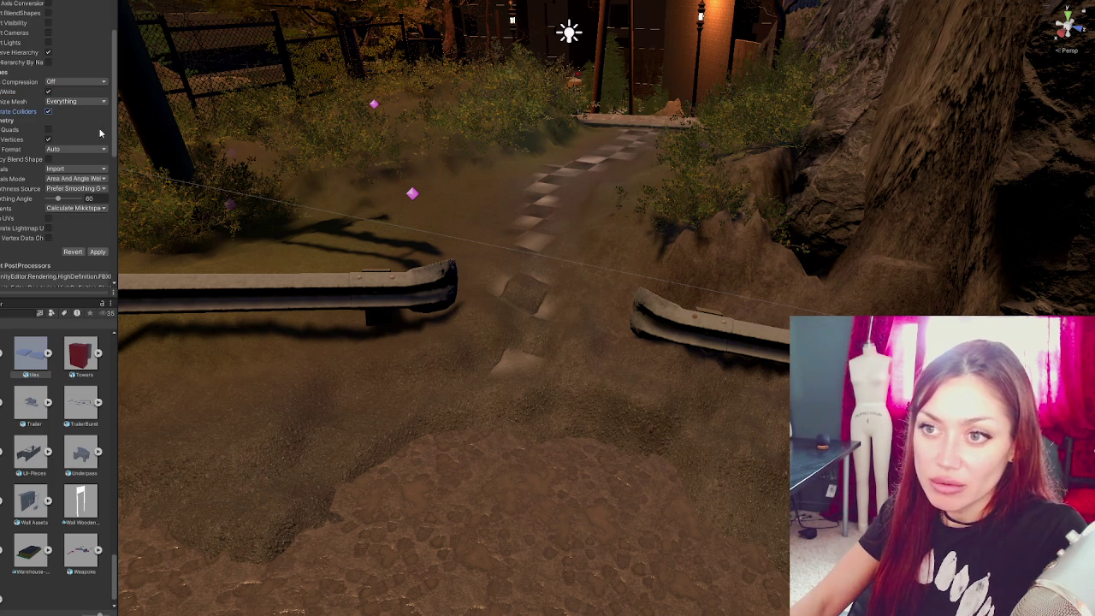
pyautogui.click(99, 253)
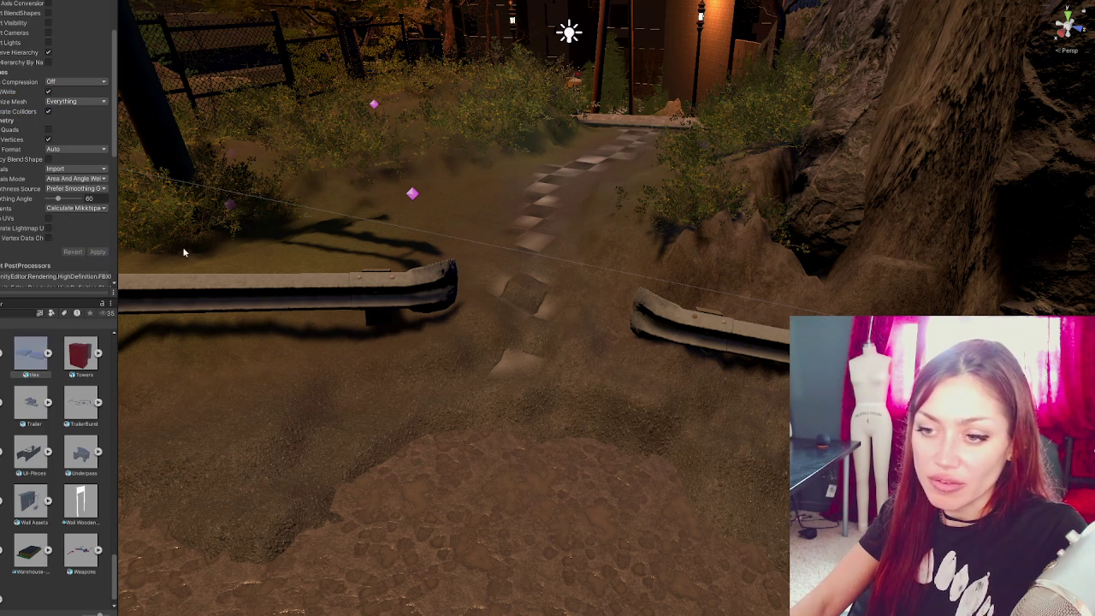
pyautogui.moveTo(39, 341)
pyautogui.mouseDown()
pyautogui.moveTo(517, 295)
pyautogui.moveTo(512, 336)
pyautogui.mouseUp()
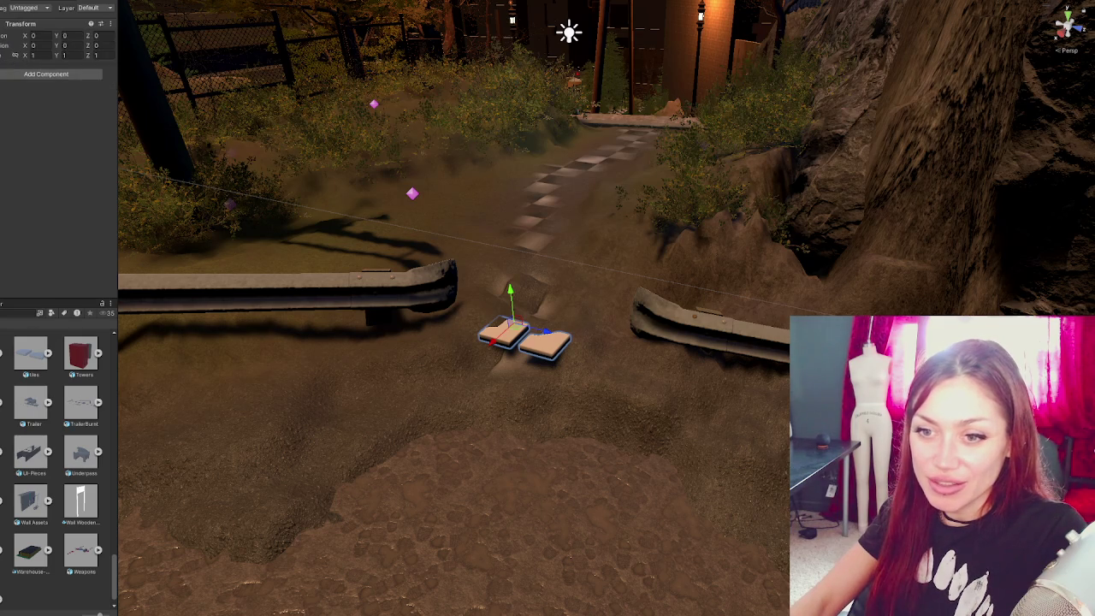
# - Frame the small tile piece close up with F, widening the Scene view
pyautogui.click(503, 334)
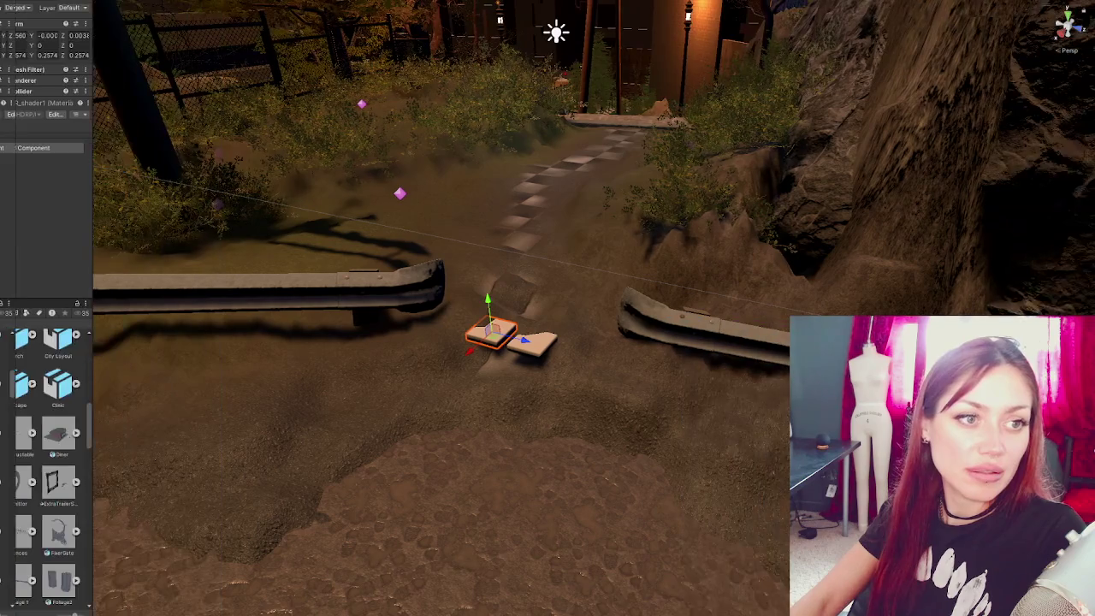
pyautogui.moveTo(124, 201); pyautogui.dragTo(2, 201)
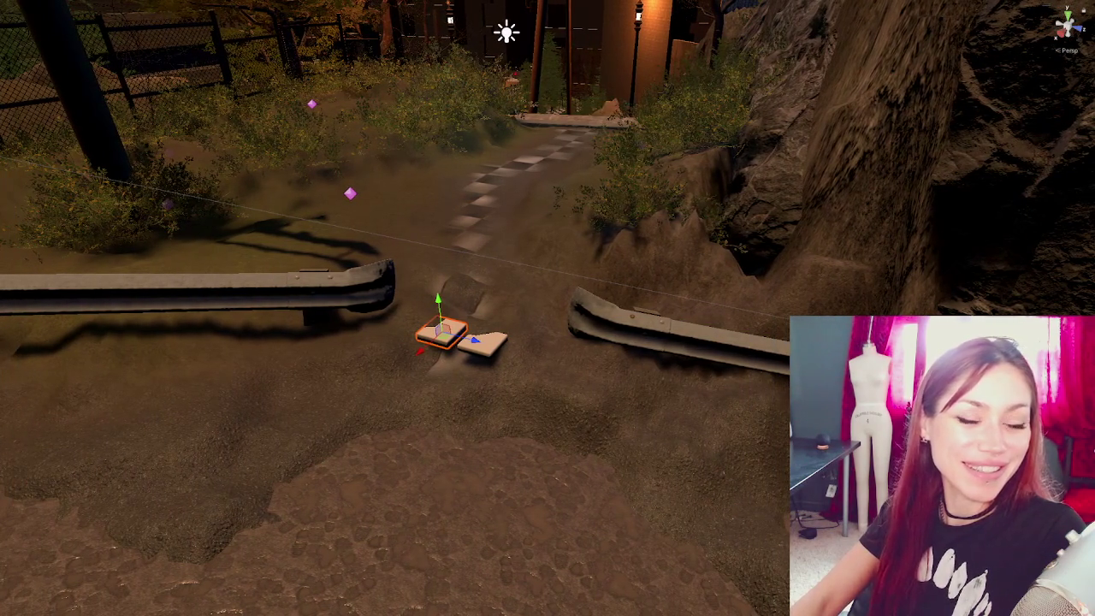
pyautogui.click(327, 300)
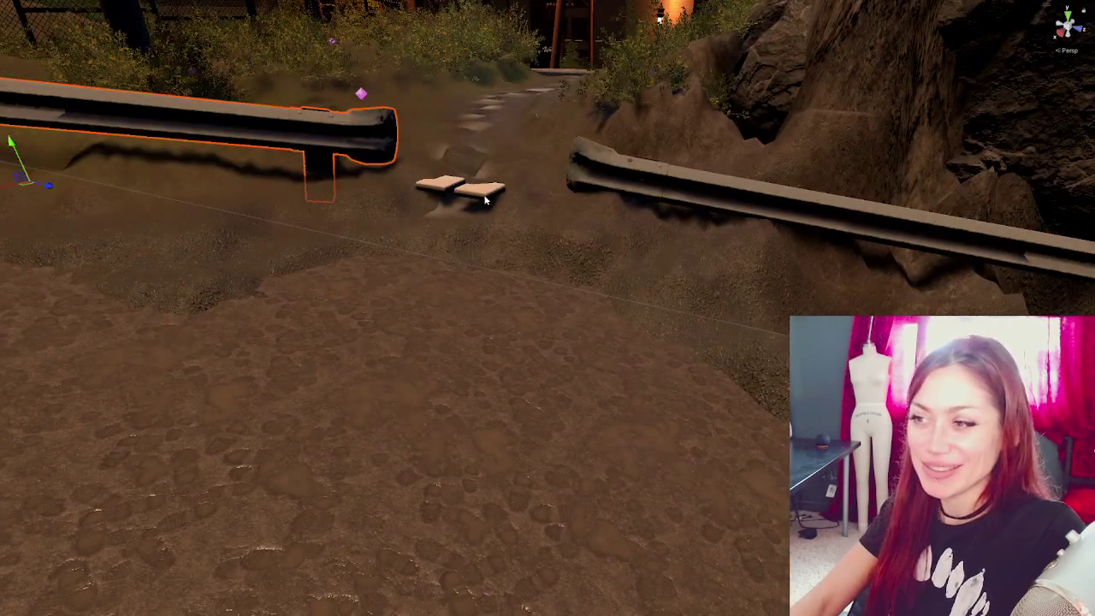
pyautogui.click(483, 199)
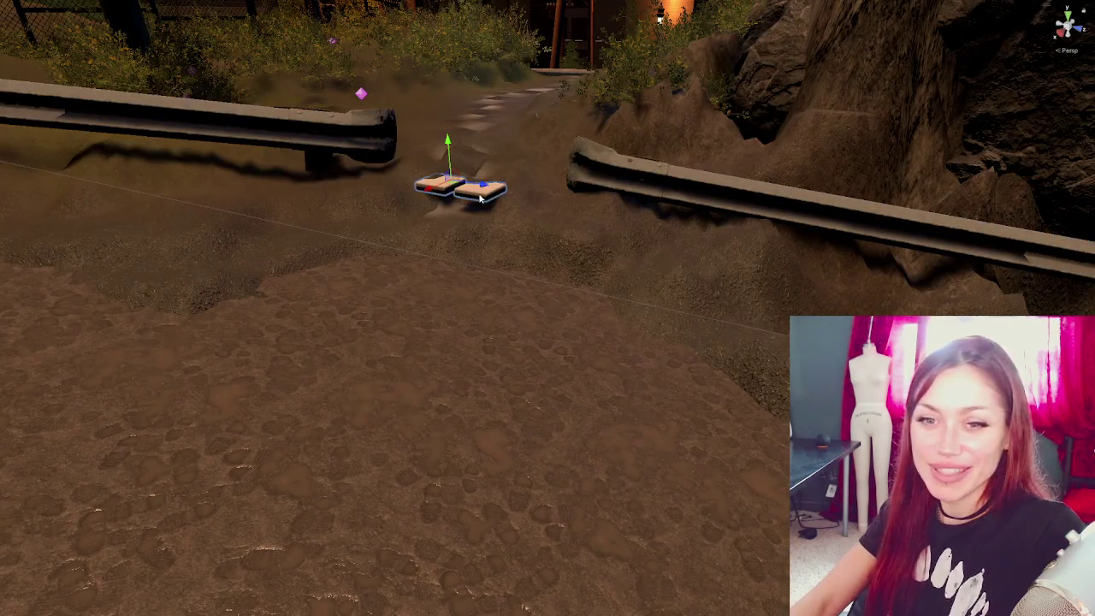
pyautogui.press('f')
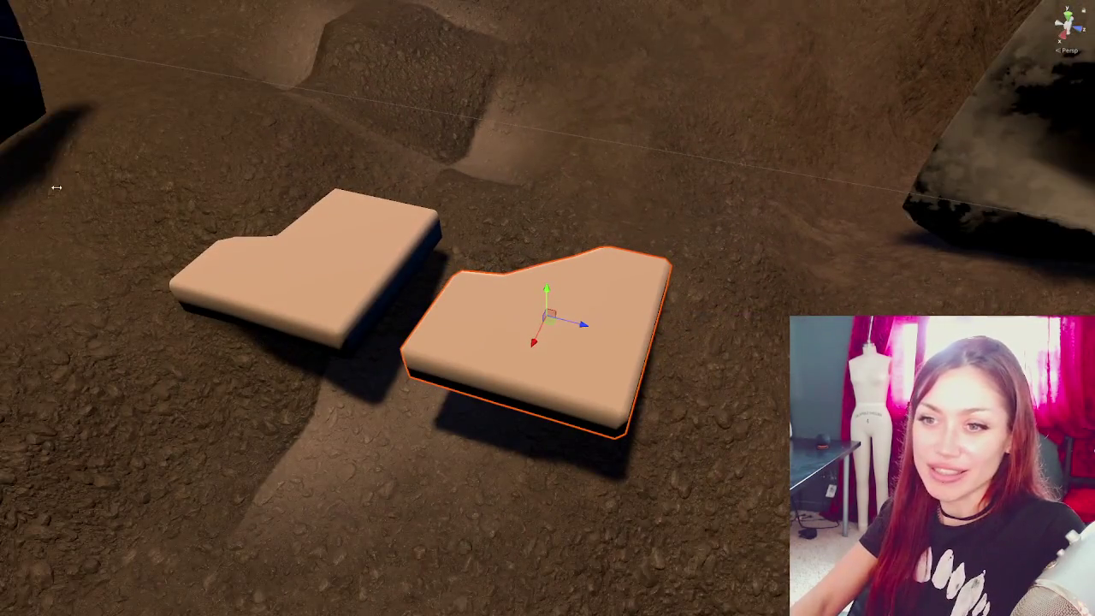
pyautogui.moveTo(56, 187); pyautogui.dragTo(93, 191)
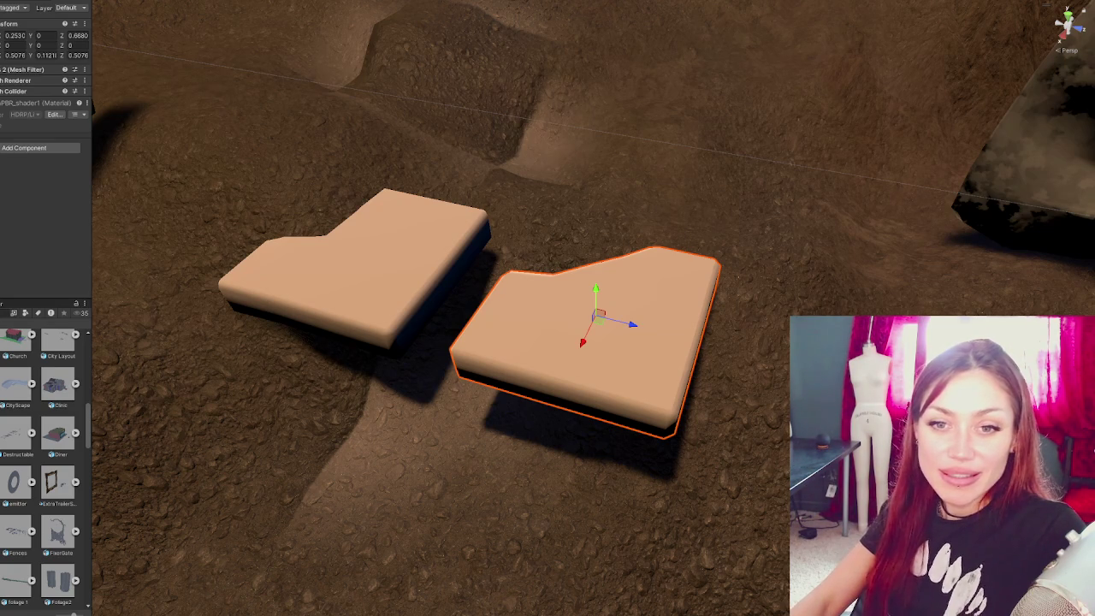
# - Slide the left tile piece farther away along the slope
pyautogui.click(376, 280)
pyautogui.moveTo(334, 144)
pyautogui.mouseDown(button='right')
pyautogui.moveTo(458, 168)
pyautogui.moveTo(462, 222)
pyautogui.mouseUp(button='right')
pyautogui.press('e')
pyautogui.press('w')
pyautogui.moveTo(457, 329); pyautogui.dragTo(526, 208)
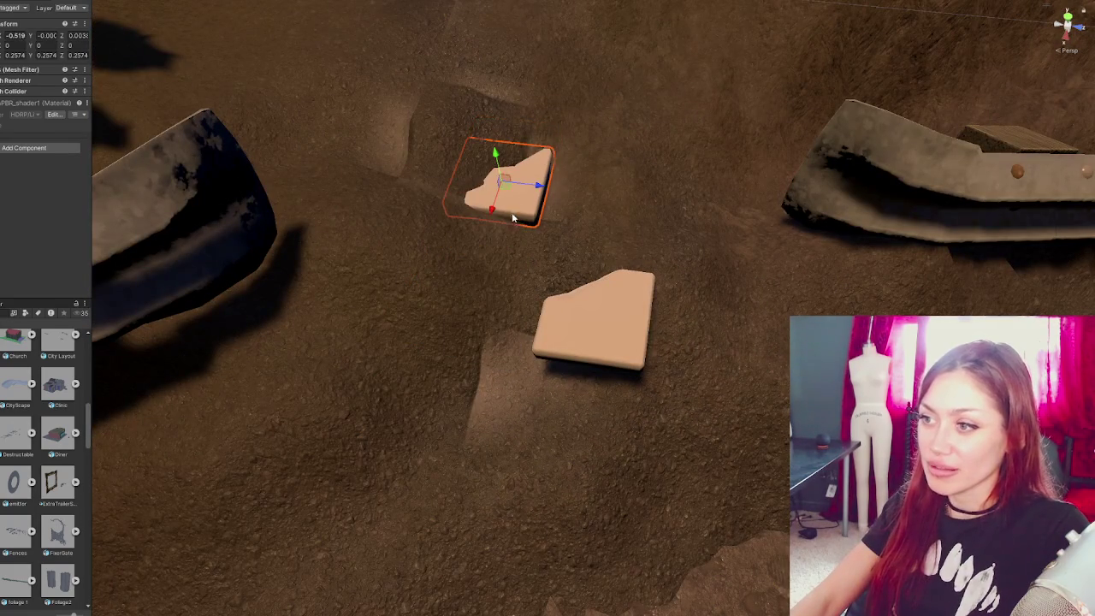
pyautogui.click(526, 207)
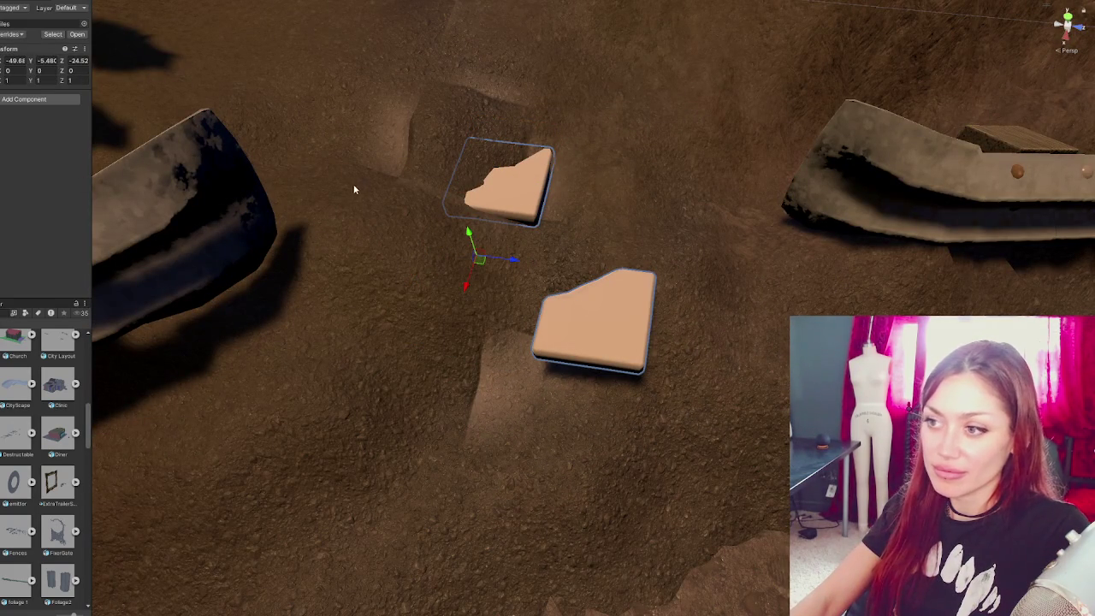
pyautogui.scroll(-1, 483, 261)
pyautogui.scroll(1, 483, 261)
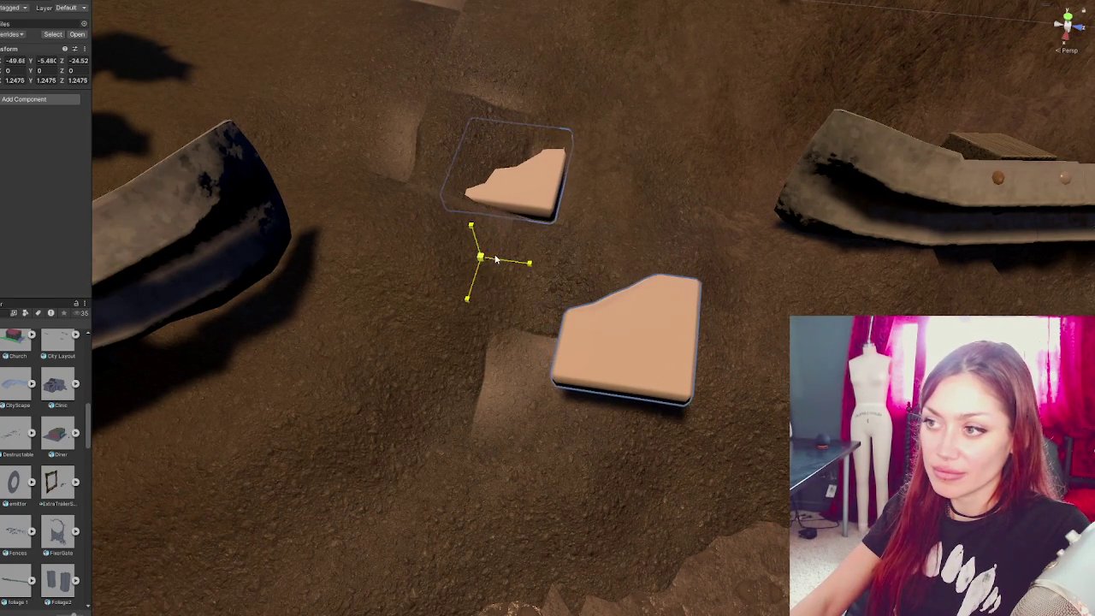
# - Move the lower tile piece down-left, raise it above the ground and adjust its rotation
pyautogui.click(629, 282)
pyautogui.moveTo(666, 336); pyautogui.dragTo(548, 380)
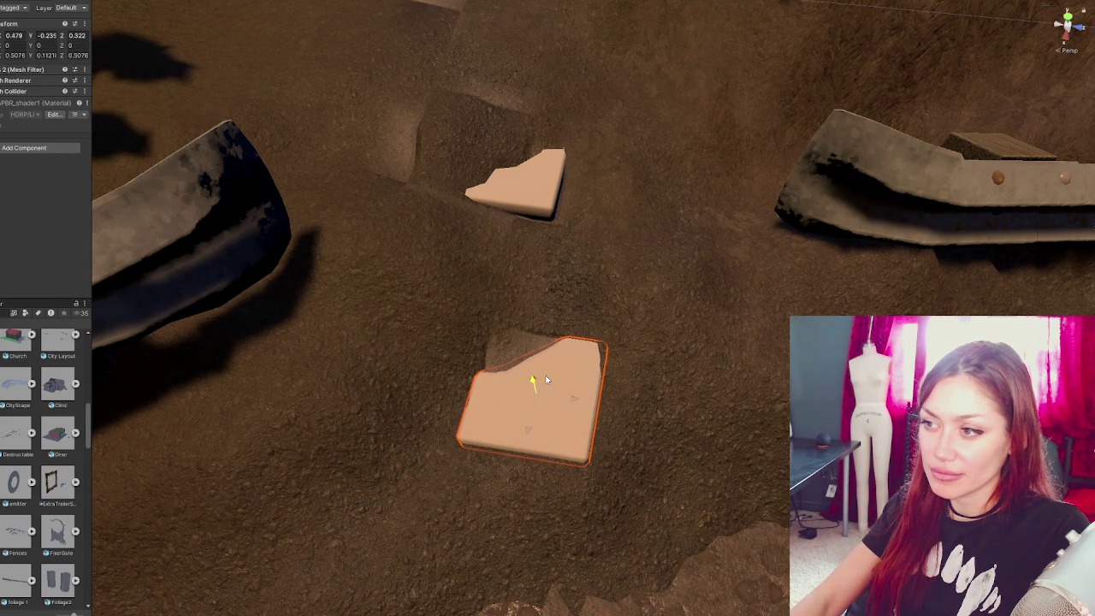
pyautogui.moveTo(578, 400)
pyautogui.mouseDown()
pyautogui.moveTo(493, 385)
pyautogui.moveTo(587, 392)
pyautogui.moveTo(589, 327)
pyautogui.mouseUp()
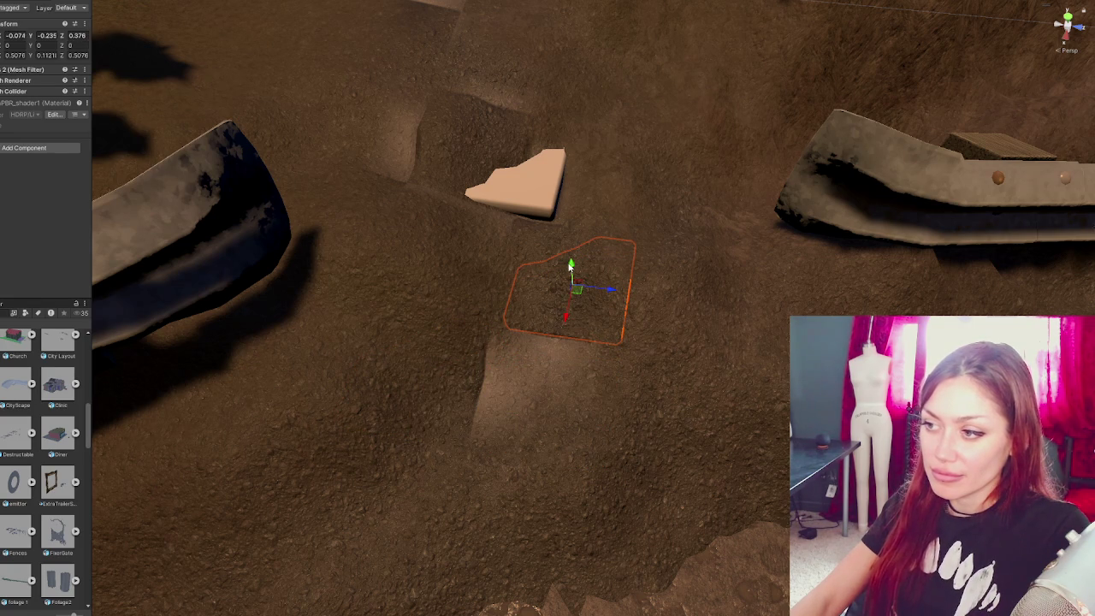
pyautogui.moveTo(572, 265); pyautogui.dragTo(586, 252)
pyautogui.moveTo(564, 305)
pyautogui.mouseDown()
pyautogui.moveTo(564, 321)
pyautogui.moveTo(590, 293)
pyautogui.moveTo(560, 257)
pyautogui.moveTo(564, 296)
pyautogui.mouseUp()
pyautogui.press('e')
pyautogui.press('w')
pyautogui.press('e')
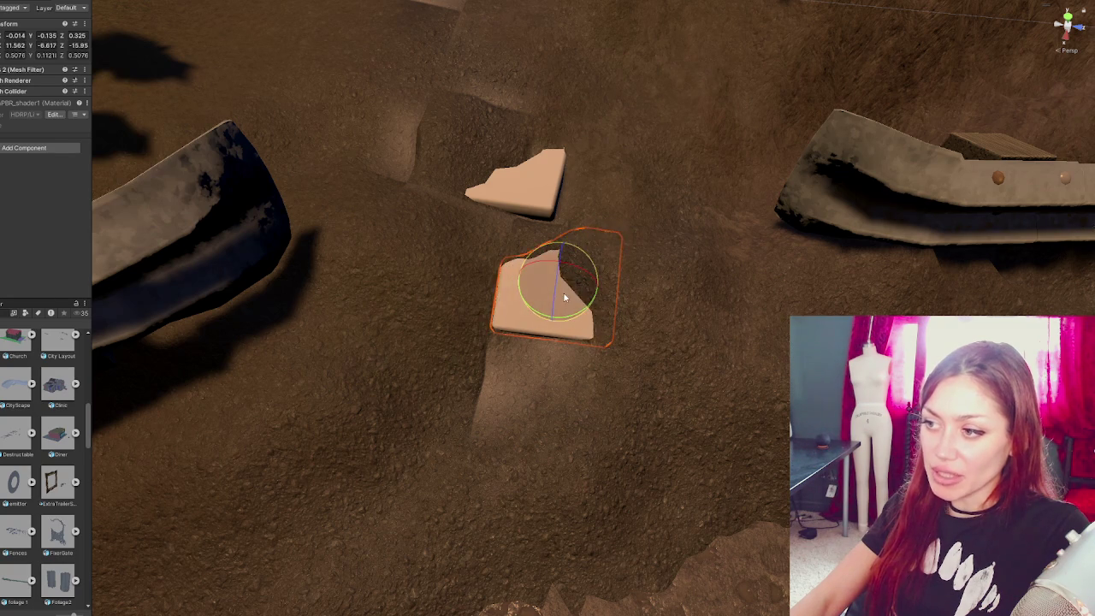
pyautogui.click(530, 197)
pyautogui.press('w')
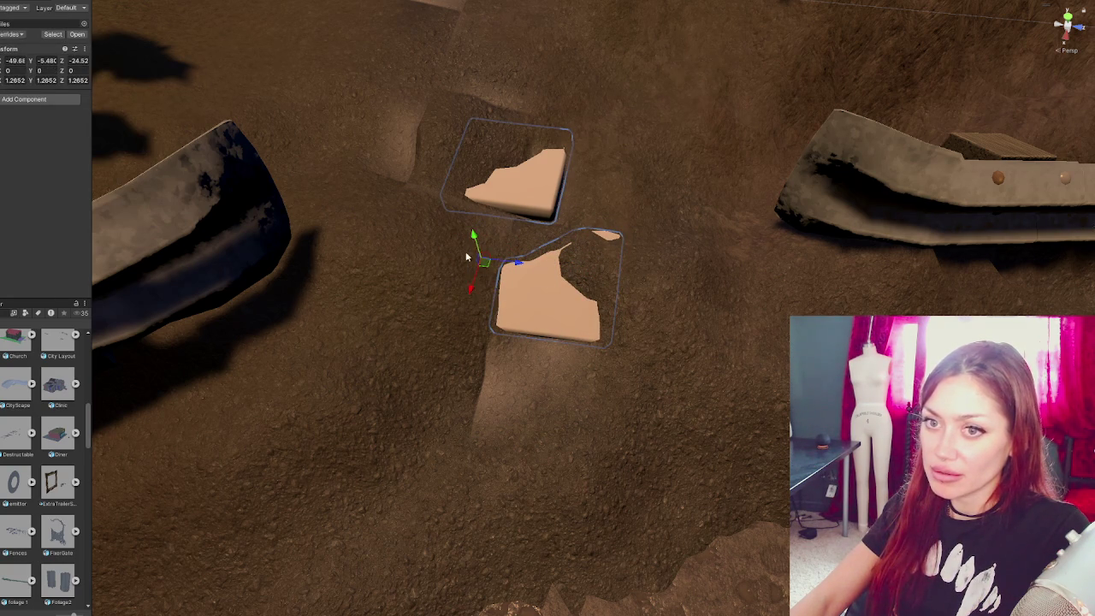
# - Move the upper tile piece next to the lower one and sink it slightly into the dirt
pyautogui.click(544, 195)
pyautogui.moveTo(544, 195)
pyautogui.mouseDown()
pyautogui.moveTo(569, 393)
pyautogui.moveTo(537, 437)
pyautogui.moveTo(561, 376)
pyautogui.moveTo(535, 394)
pyautogui.moveTo(540, 384)
pyautogui.mouseUp()
pyautogui.press('e')
pyautogui.press('w')
pyautogui.press('e')
pyautogui.press('w')
pyautogui.moveTo(612, 355)
pyautogui.keyDown('alt'); pyautogui.mouseDown()
pyautogui.moveTo(466, 223)
pyautogui.moveTo(483, 310)
pyautogui.mouseUp(); pyautogui.keyUp('alt')
pyautogui.moveTo(466, 358)
pyautogui.mouseDown()
pyautogui.moveTo(453, 358)
pyautogui.moveTo(490, 317)
pyautogui.moveTo(490, 327)
pyautogui.mouseUp()
pyautogui.click(593, 292)
pyautogui.moveTo(592, 293)
pyautogui.keyDown('alt'); pyautogui.mouseDown()
pyautogui.moveTo(740, 384)
pyautogui.moveTo(539, 330)
pyautogui.mouseUp(); pyautogui.keyUp('alt')
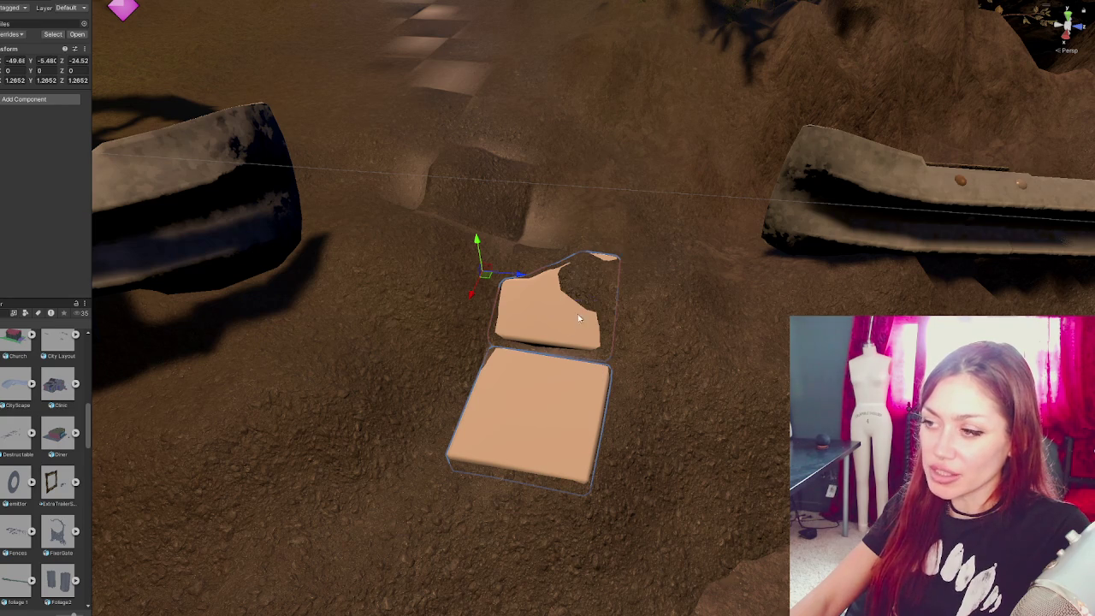
pyautogui.click(572, 314)
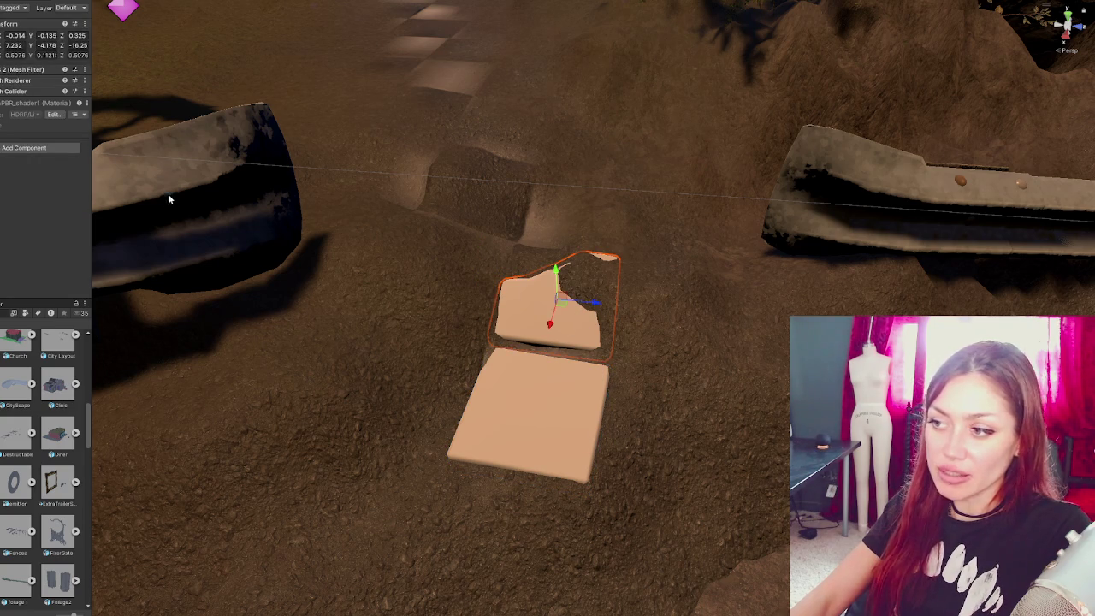
# - Select the terrain and choose the Raise or Lower Terrain painting tool
pyautogui.click(105, 161)
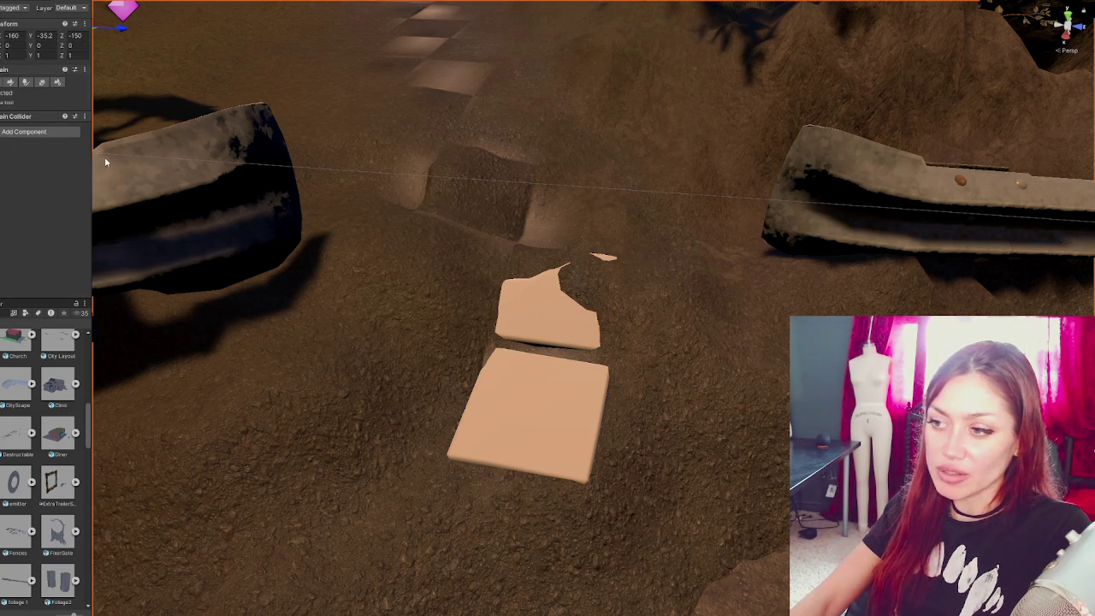
pyautogui.click(10, 82)
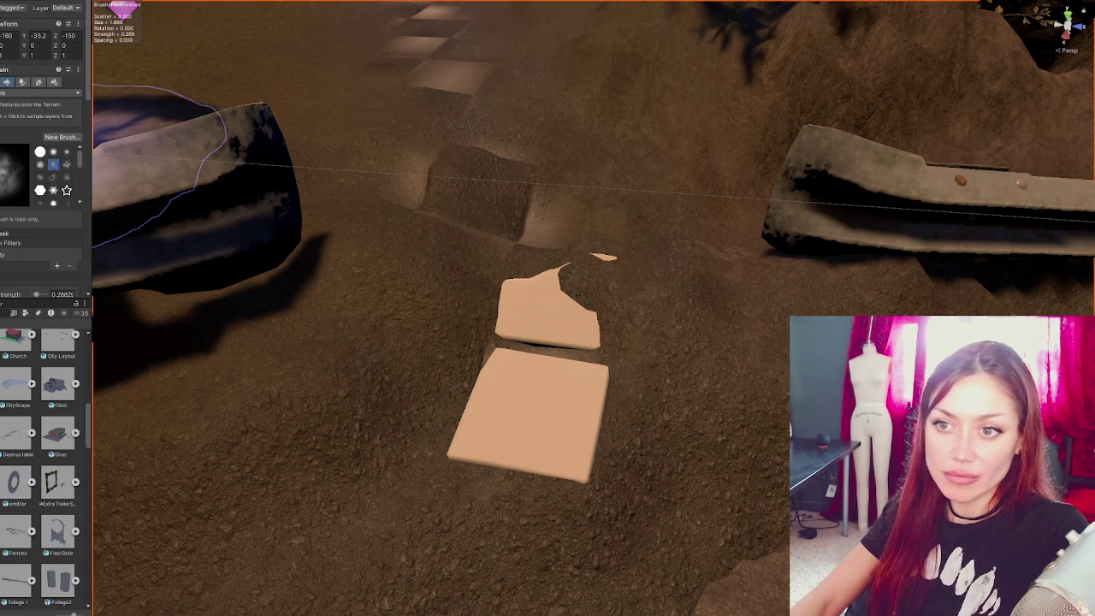
pyautogui.click(34, 91)
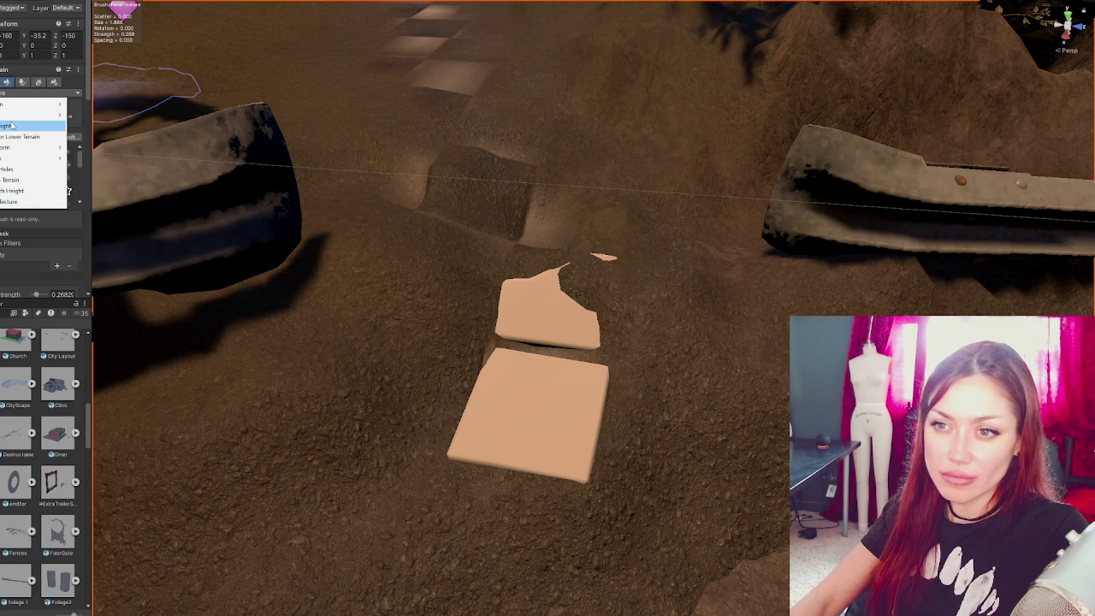
pyautogui.click(17, 137)
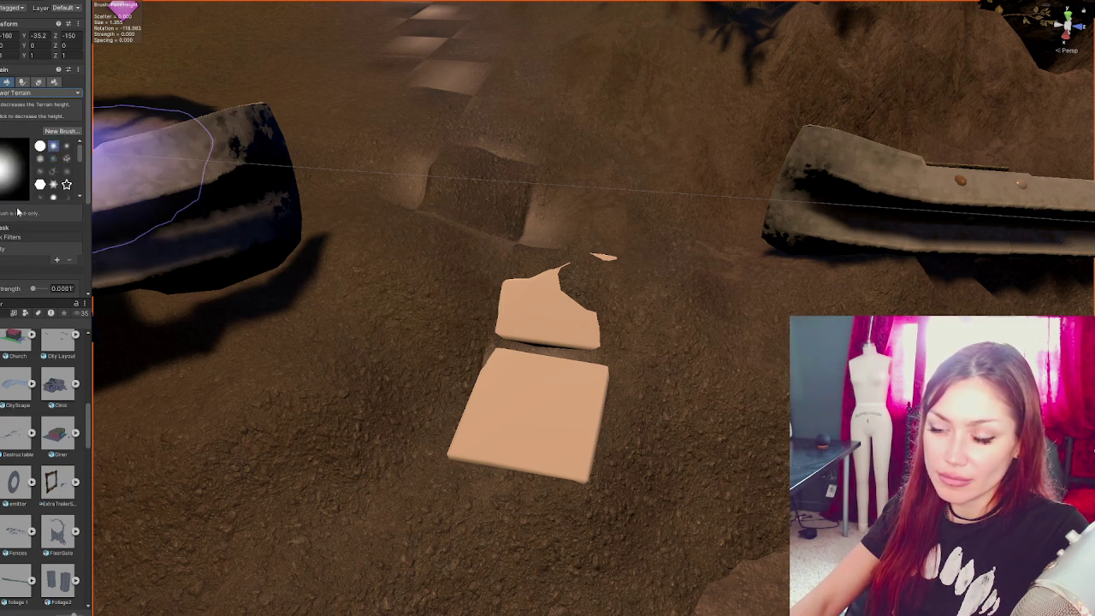
pyautogui.scroll(-4, 26, 171)
pyautogui.scroll(-1, 24, 168)
# - Set very low brush strength and brush size about 0.52, then raise dirt at the upper tile's edge
pyautogui.click(4, 162)
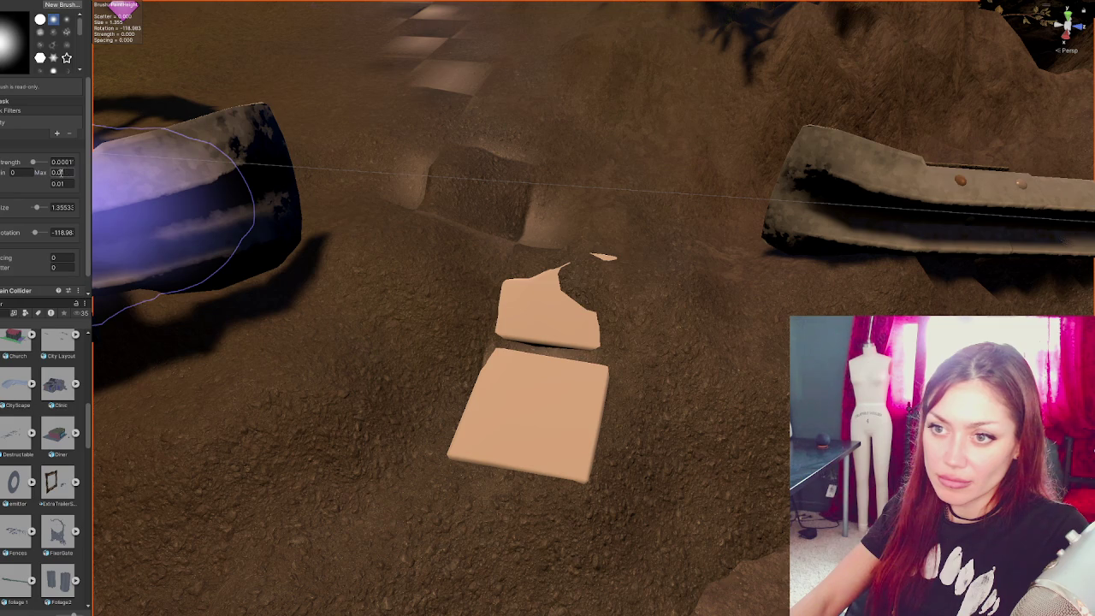
pyautogui.write('0')
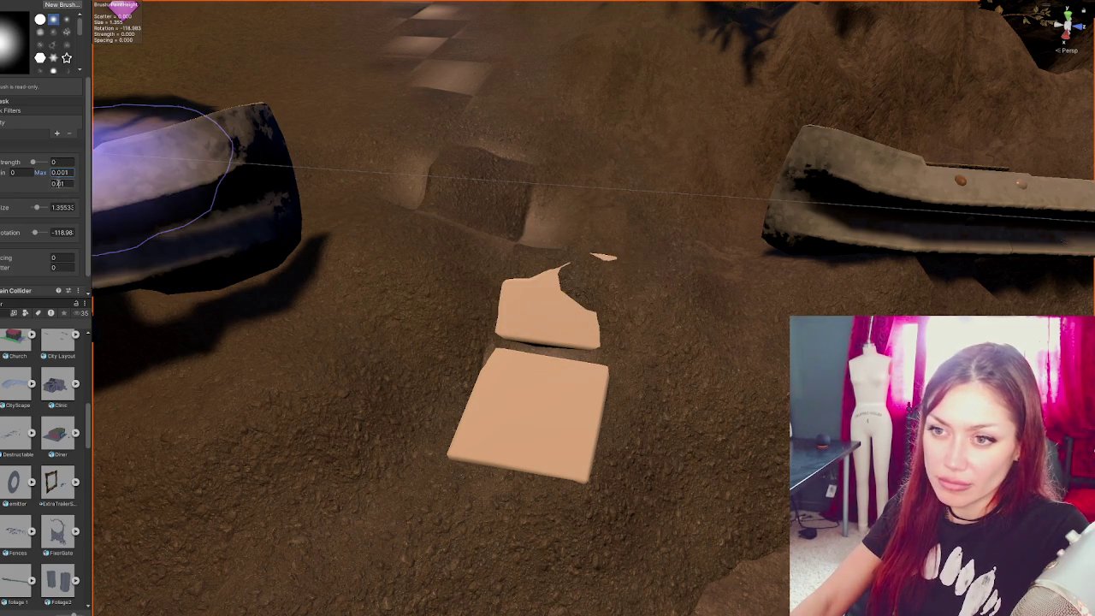
pyautogui.click(68, 208)
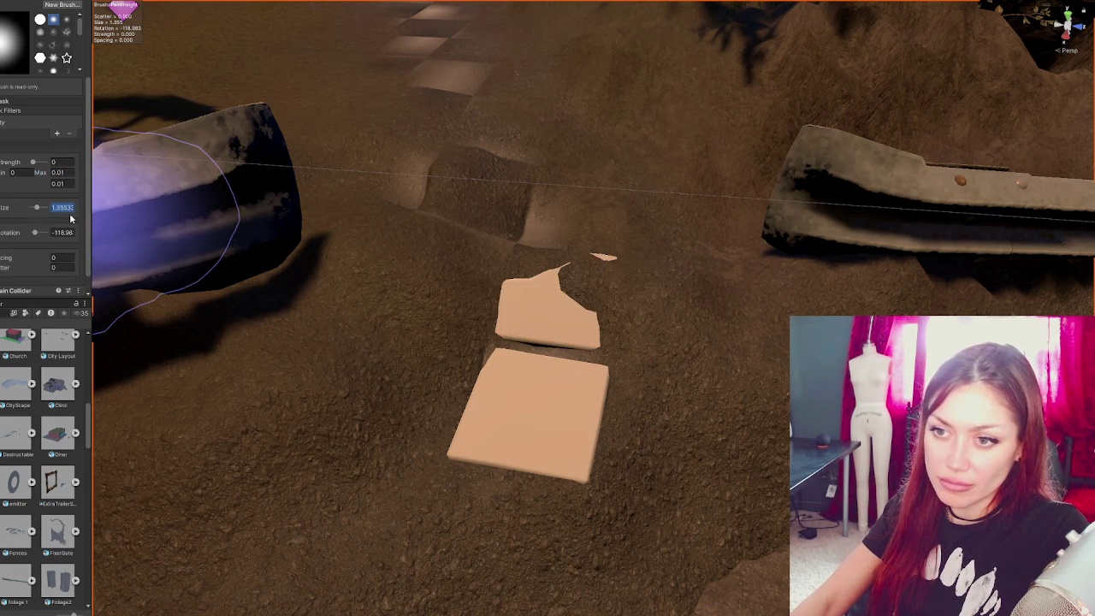
pyautogui.click(6, 211)
pyautogui.write('1')
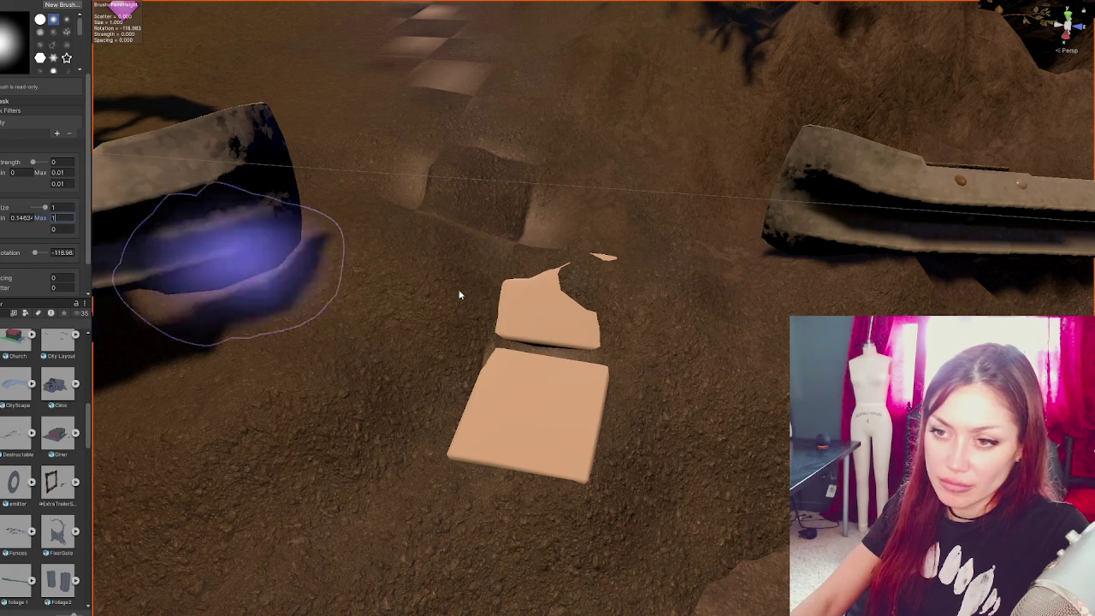
pyautogui.press('Tab')
pyautogui.write('1')
pyautogui.moveTo(40, 211); pyautogui.dragTo(38, 208)
pyautogui.moveTo(567, 313); pyautogui.dragTo(557, 336)
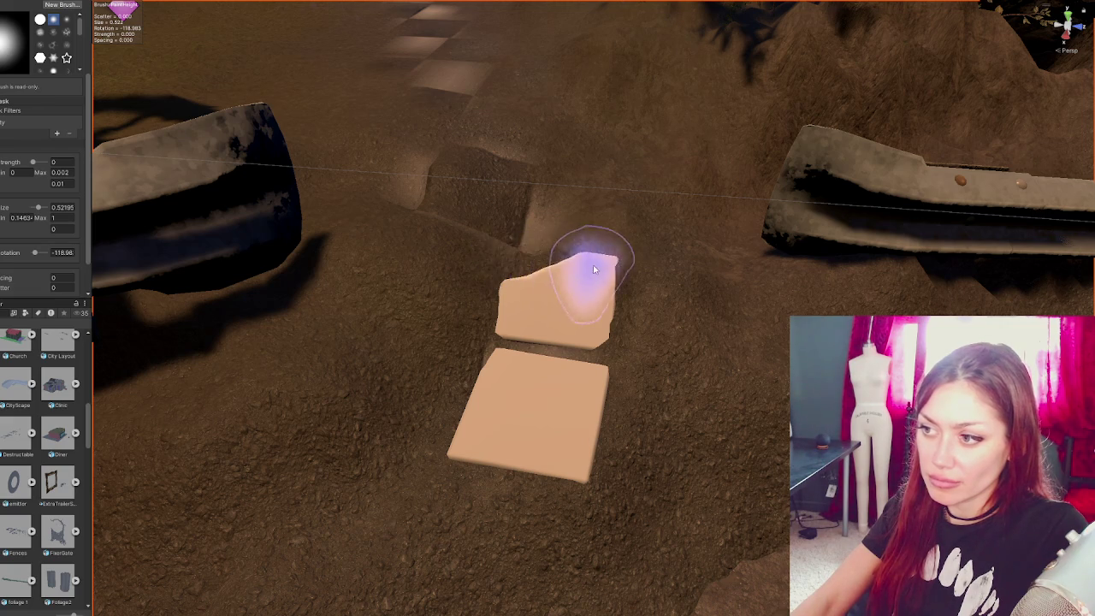
pyautogui.keyDown('alt'); pyautogui.moveTo(587, 261); pyautogui.dragTo(635, 322); pyautogui.keyUp('alt')
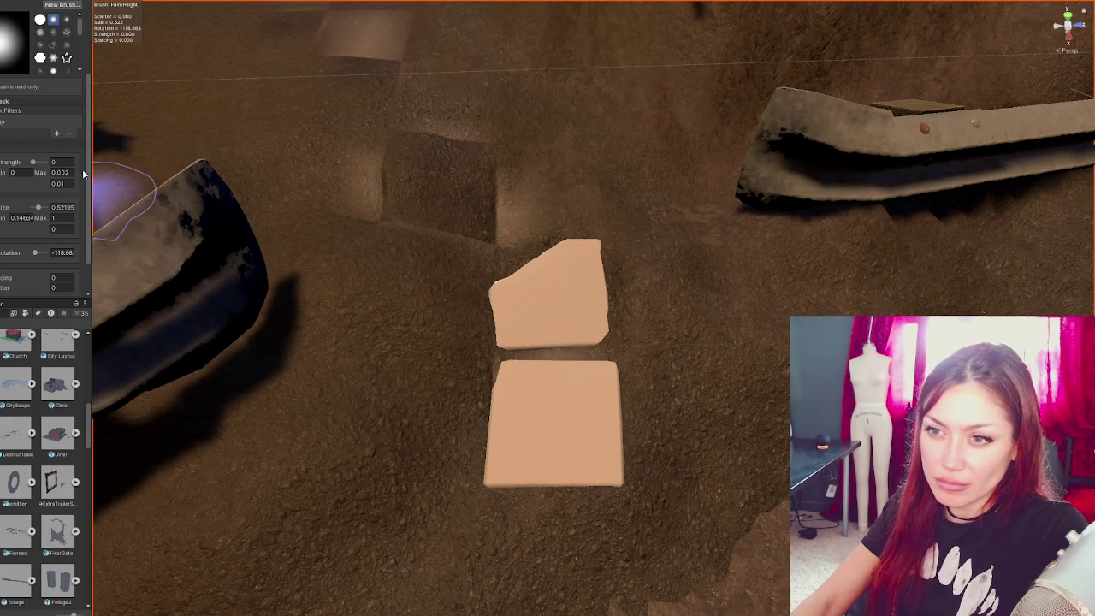
pyautogui.moveTo(90, 169); pyautogui.dragTo(170, 168)
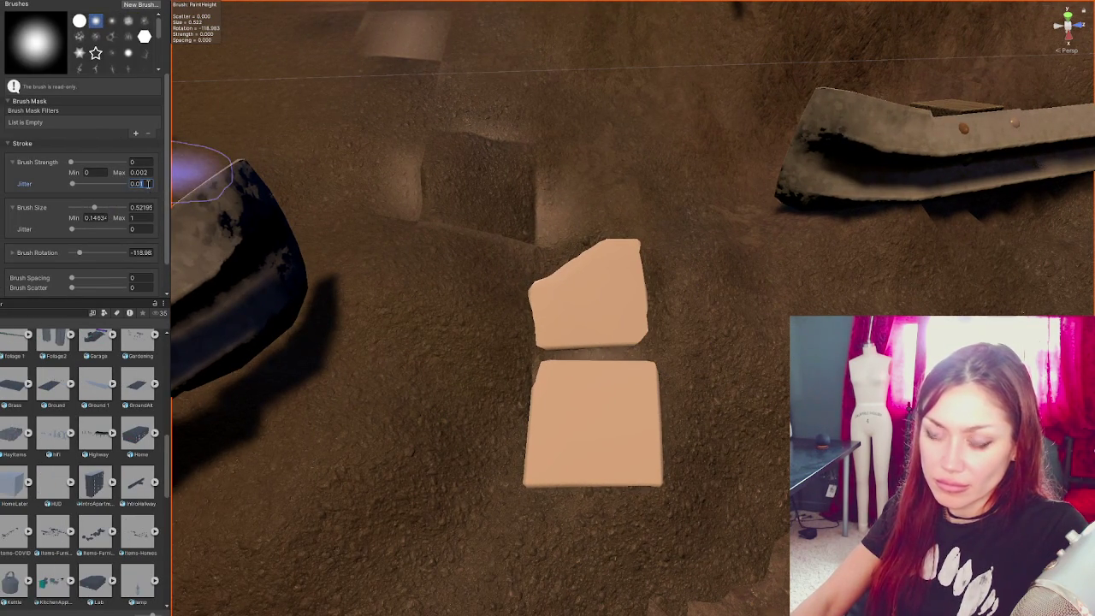
pyautogui.moveTo(671, 346)
pyautogui.mouseDown()
pyautogui.moveTo(648, 325)
pyautogui.moveTo(665, 334)
pyautogui.moveTo(641, 277)
pyautogui.moveTo(567, 270)
pyautogui.moveTo(576, 237)
pyautogui.moveTo(538, 294)
pyautogui.moveTo(570, 350)
pyautogui.moveTo(519, 342)
pyautogui.moveTo(579, 354)
pyautogui.moveTo(501, 371)
pyautogui.moveTo(636, 325)
pyautogui.moveTo(621, 353)
pyautogui.moveTo(648, 350)
pyautogui.moveTo(576, 361)
pyautogui.moveTo(606, 354)
pyautogui.moveTo(591, 379)
pyautogui.moveTo(624, 396)
pyautogui.moveTo(640, 325)
pyautogui.moveTo(710, 349)
pyautogui.mouseUp()
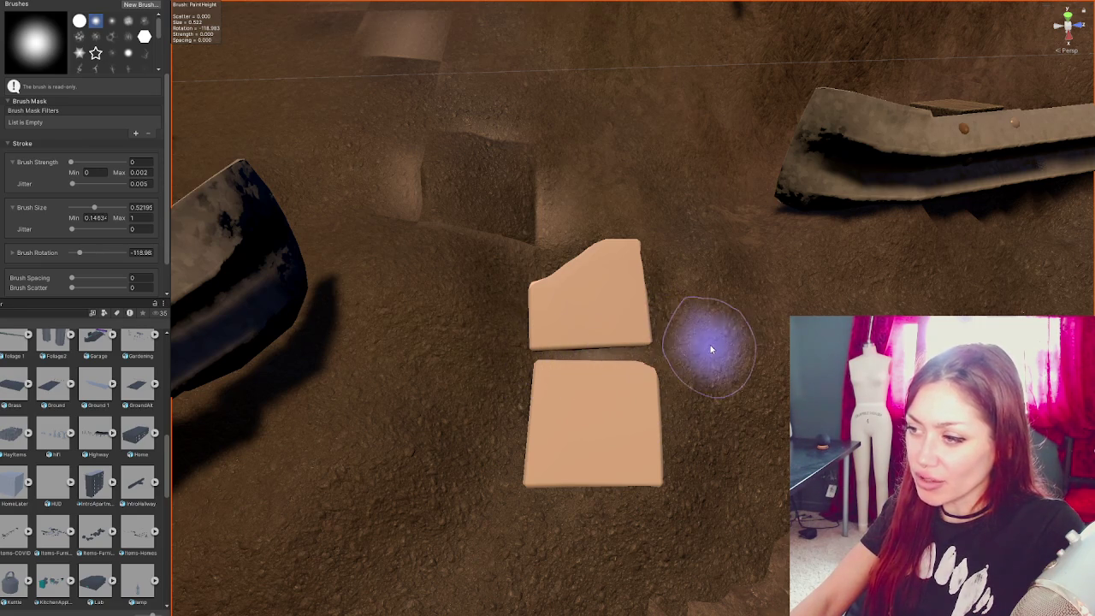
pyautogui.moveTo(655, 320)
pyautogui.keyDown('alt'); pyautogui.mouseDown()
pyautogui.moveTo(718, 362)
pyautogui.moveTo(675, 288)
pyautogui.moveTo(653, 317)
pyautogui.moveTo(659, 378)
pyautogui.moveTo(564, 254)
pyautogui.moveTo(496, 251)
pyautogui.moveTo(570, 359)
pyautogui.moveTo(694, 384)
pyautogui.moveTo(668, 348)
pyautogui.moveTo(762, 337)
pyautogui.mouseUp(); pyautogui.keyUp('alt')
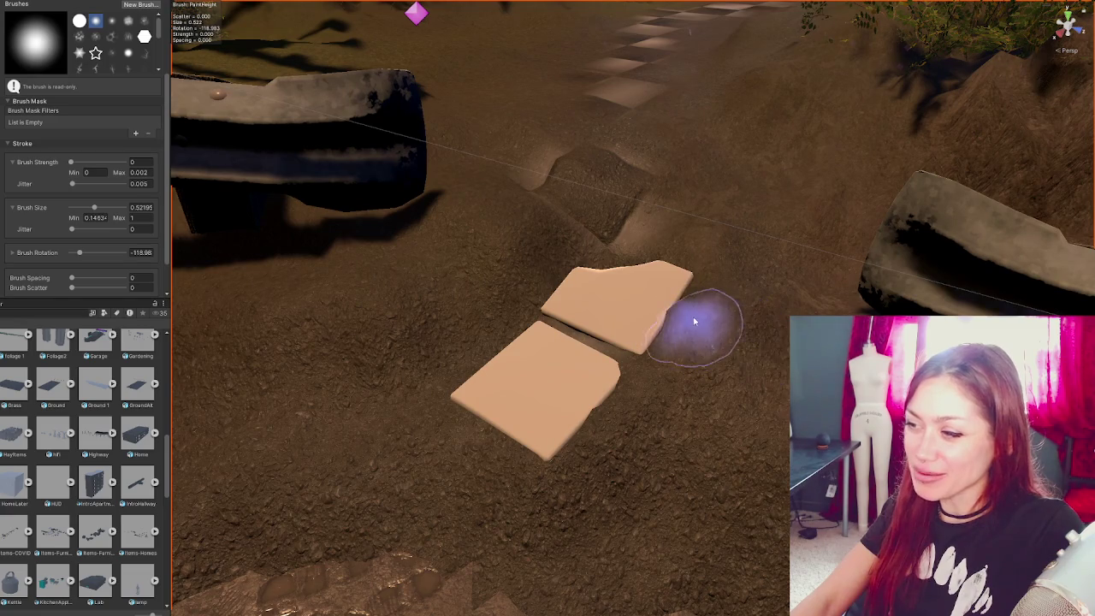
pyautogui.keyDown('alt'); pyautogui.moveTo(638, 342); pyautogui.dragTo(814, 286); pyautogui.keyUp('alt')
pyautogui.moveTo(712, 296)
pyautogui.keyDown('alt'); pyautogui.mouseDown()
pyautogui.moveTo(590, 391)
pyautogui.moveTo(733, 453)
pyautogui.moveTo(726, 464)
pyautogui.moveTo(630, 298)
pyautogui.moveTo(691, 272)
pyautogui.mouseUp(); pyautogui.keyUp('alt')
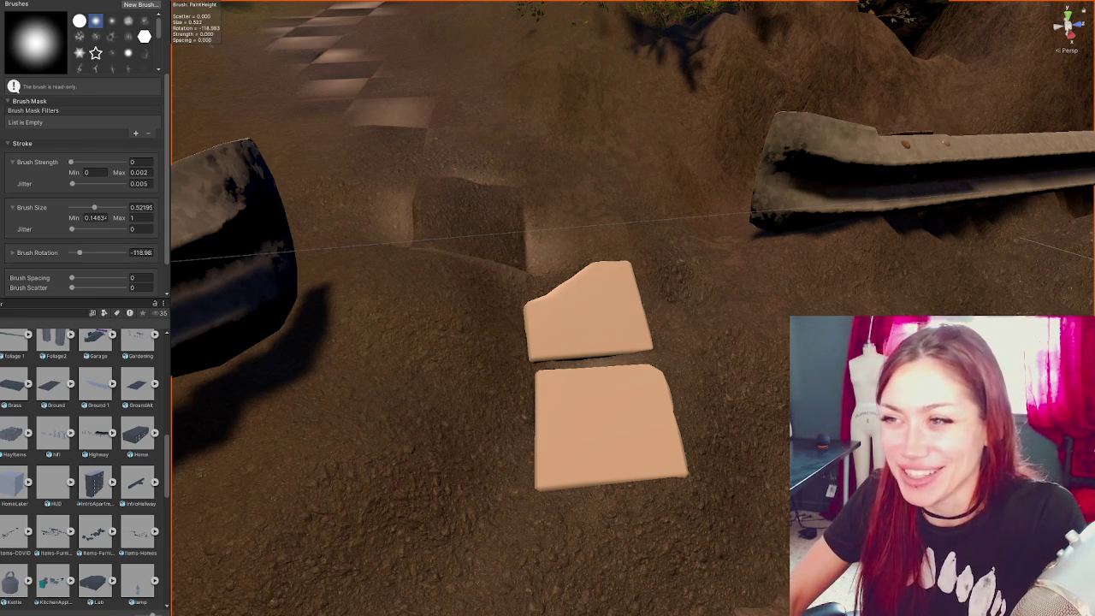
pyautogui.moveTo(573, 414)
pyautogui.keyDown('alt'); pyautogui.mouseDown()
pyautogui.moveTo(571, 355)
pyautogui.moveTo(477, 391)
pyautogui.mouseUp(); pyautogui.keyUp('alt')
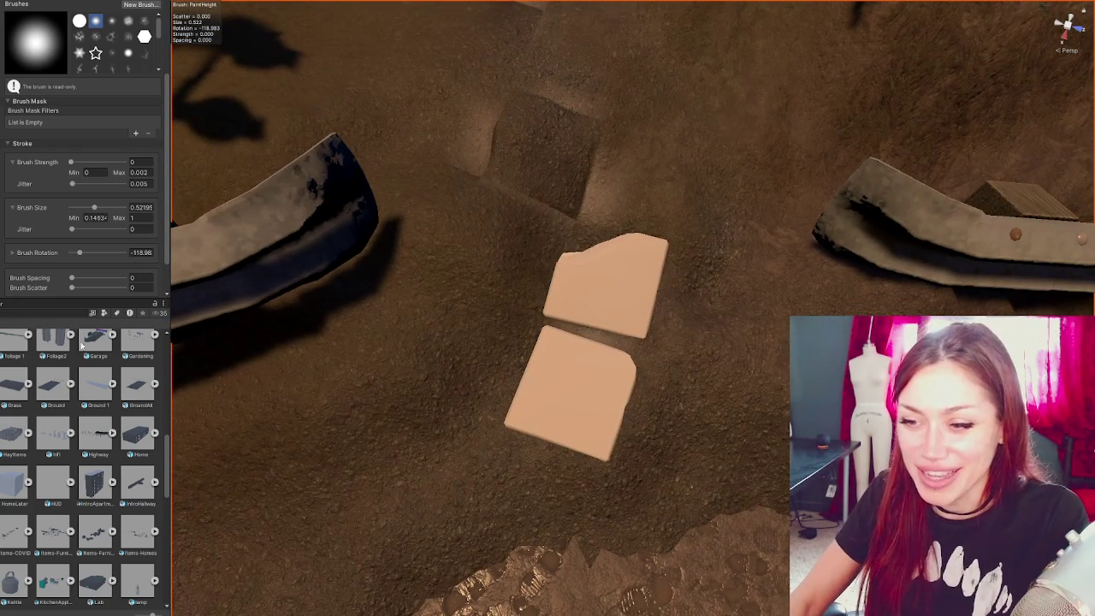
# - Open the materials folder holding colour materials such as Pink and Yellowish
pyautogui.doubleClick(53, 342)
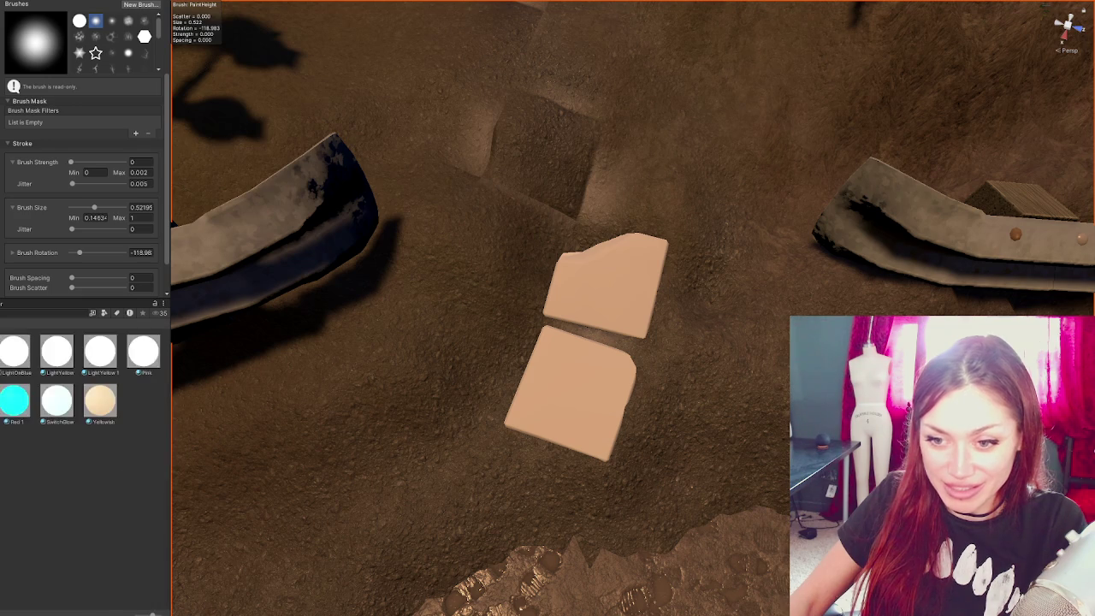
pyautogui.rightClick(73, 447)
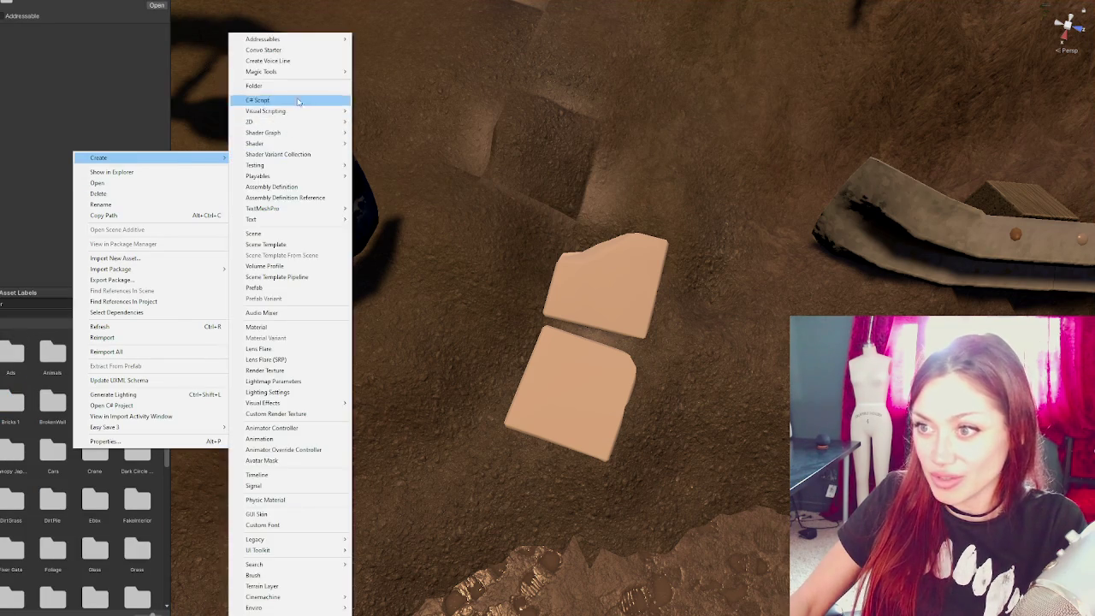
# - Create a project folder named Tiles and a new material inside it
pyautogui.click(291, 97)
pyautogui.write('Tiles')
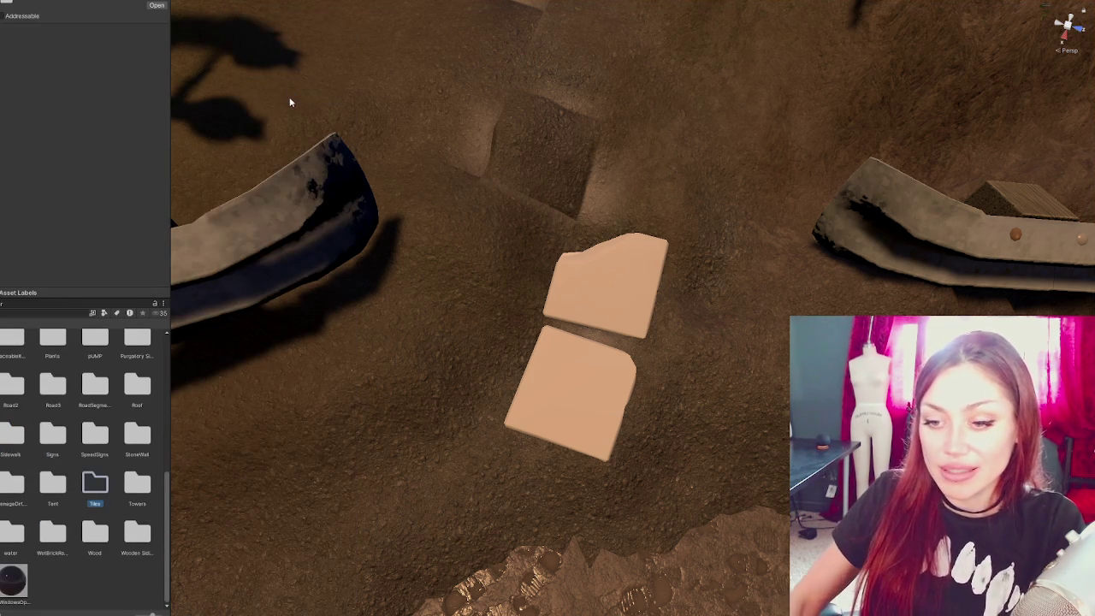
pyautogui.press('Return')
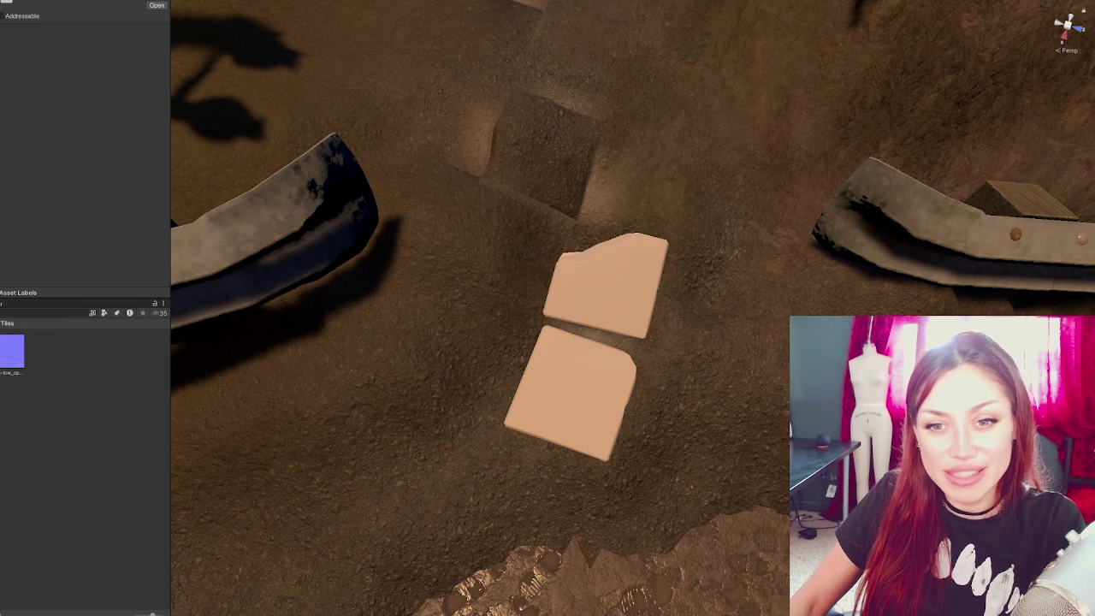
pyautogui.rightClick(13, 415)
pyautogui.moveTo(89, 123)
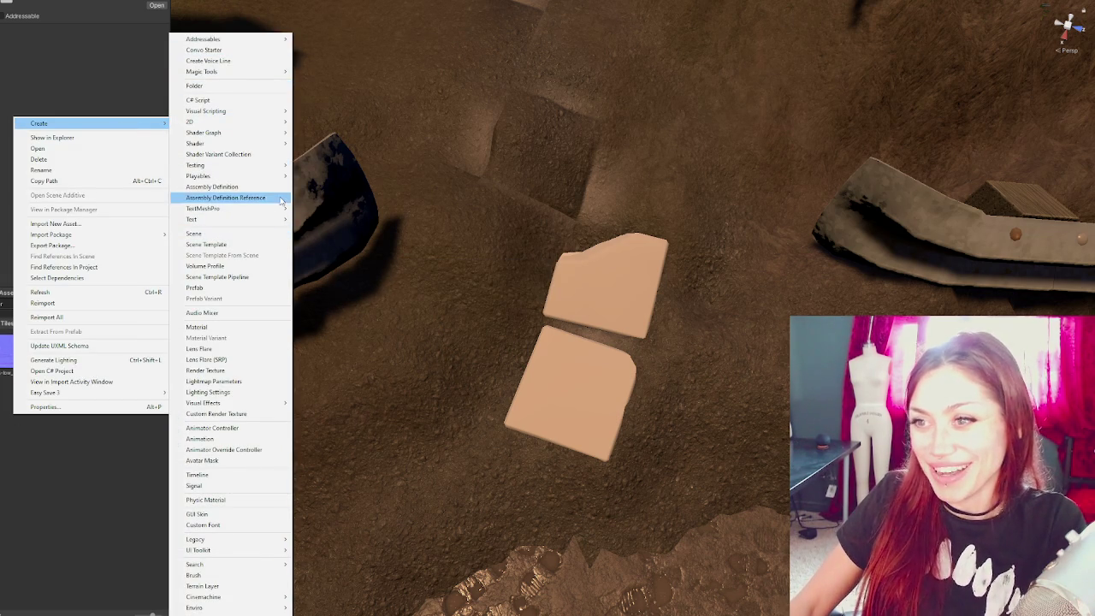
pyautogui.click(248, 328)
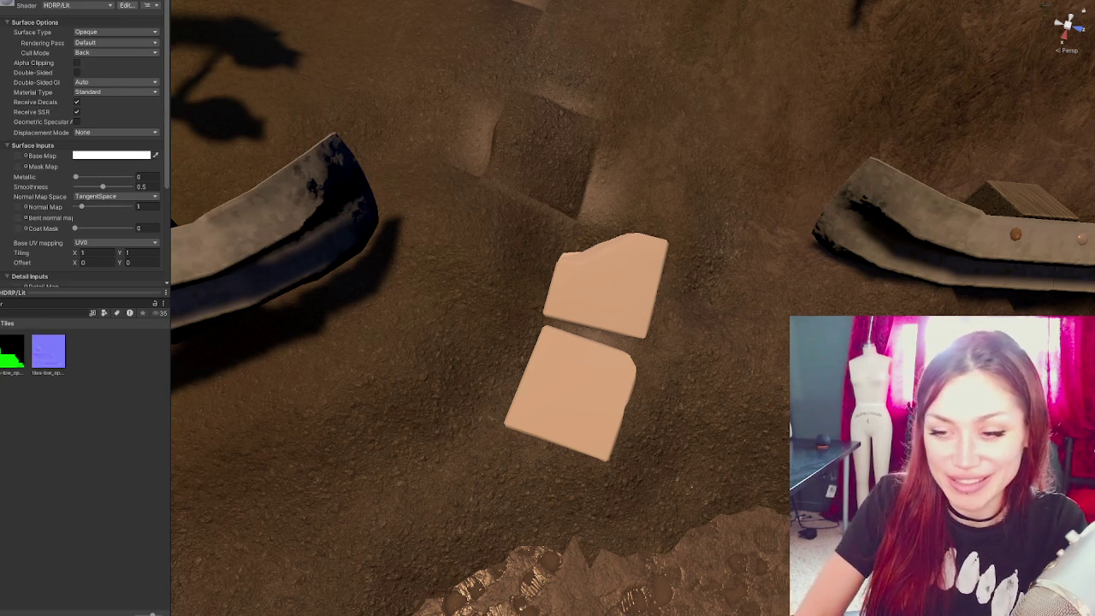
# - Name the material Tiles, apply it to the upper tile and assign the normal texture as its normal map
pyautogui.press('Return')
pyautogui.moveTo(12, 351); pyautogui.dragTo(650, 313)
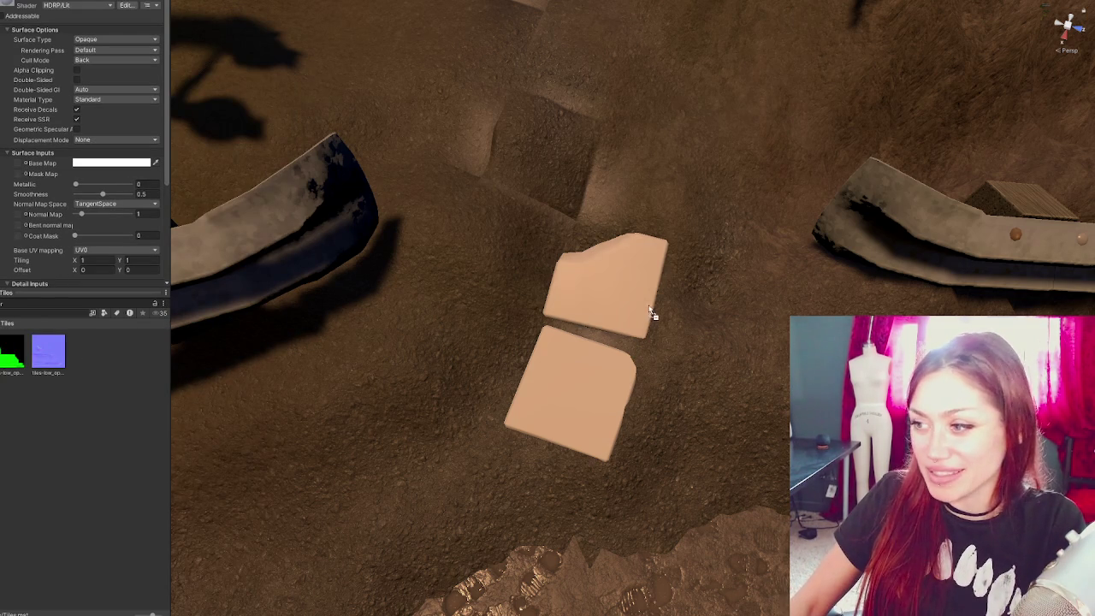
pyautogui.scroll(-4, 73, 164)
pyautogui.scroll(-1, 31, 138)
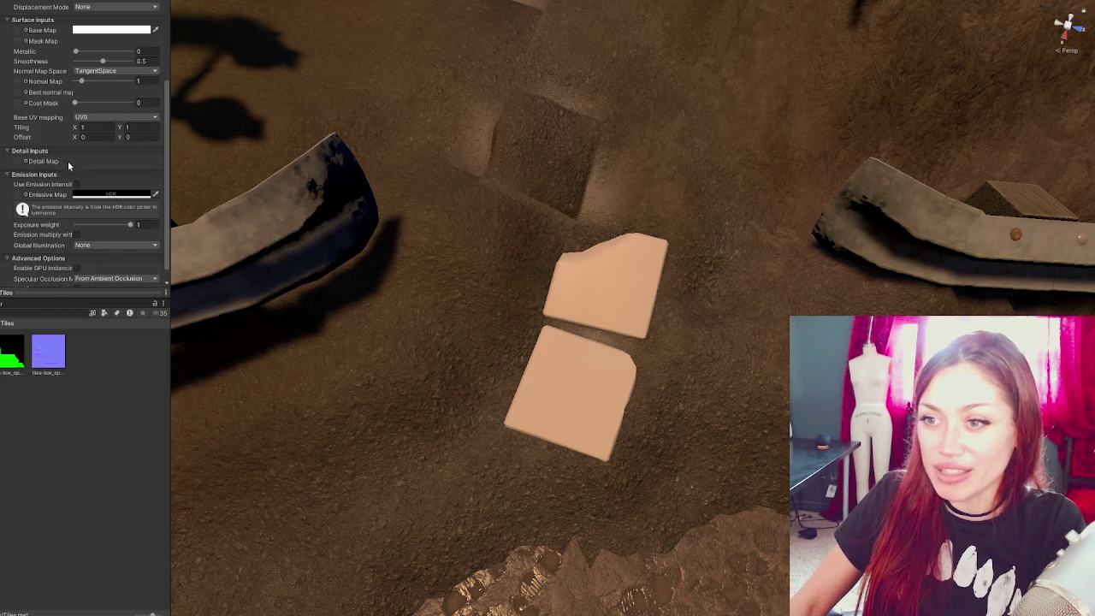
pyautogui.scroll(4, 48, 130)
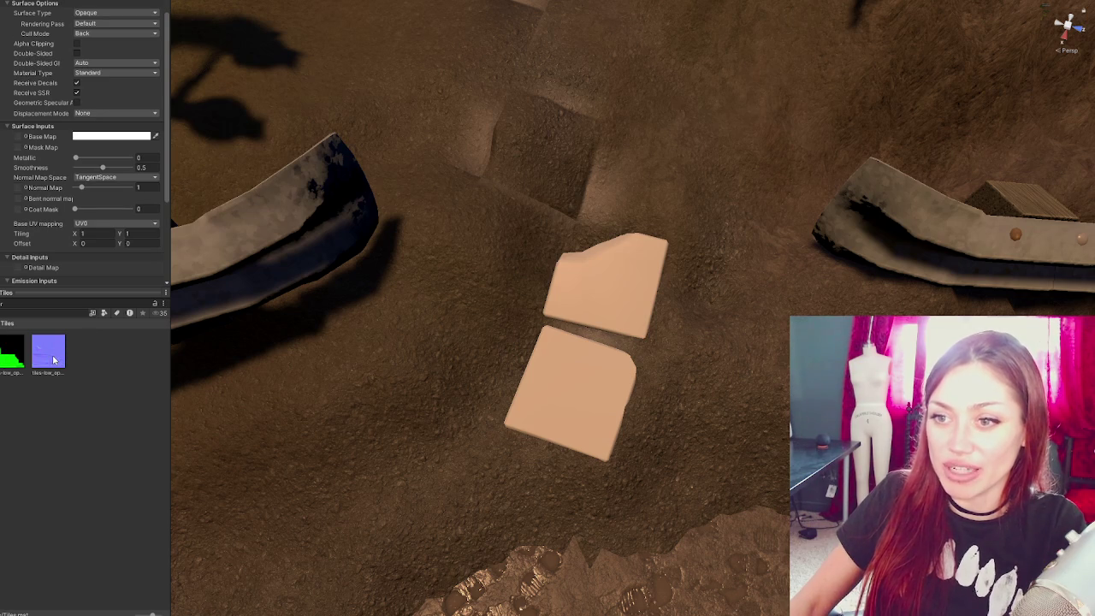
pyautogui.scroll(-2, 35, 180)
pyautogui.moveTo(26, 131); pyautogui.dragTo(24, 129)
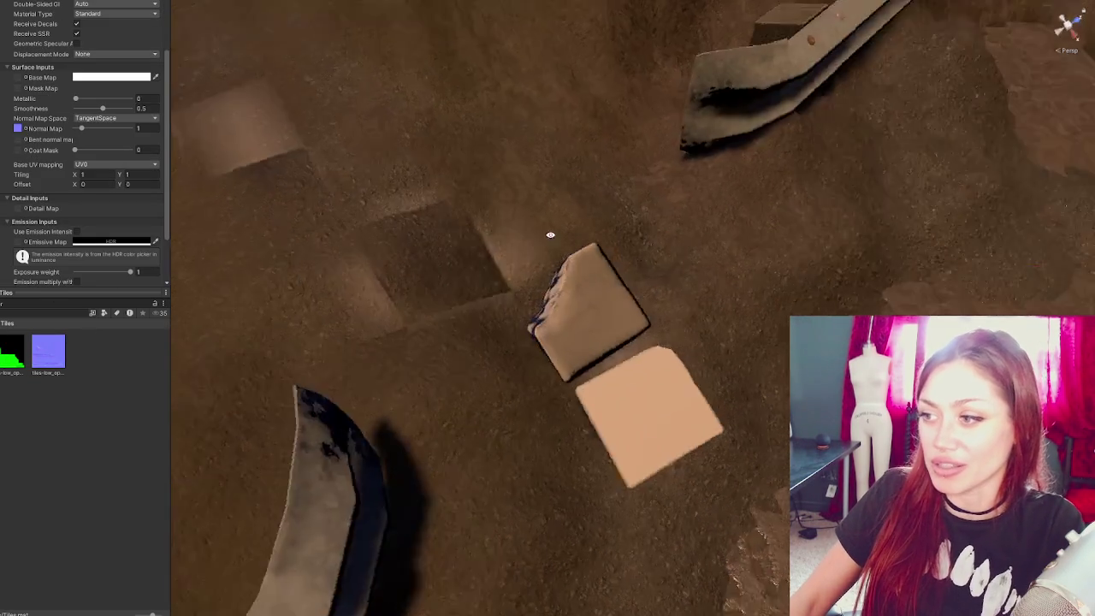
# - Apply the Tiles material to the lower tile and set the normal texture's type to Normal map
pyautogui.moveTo(550, 237)
pyautogui.mouseDown(button='right')
pyautogui.moveTo(687, 296)
pyautogui.moveTo(488, 225)
pyautogui.moveTo(438, 235)
pyautogui.moveTo(501, 251)
pyautogui.moveTo(528, 342)
pyautogui.mouseUp(button='right')
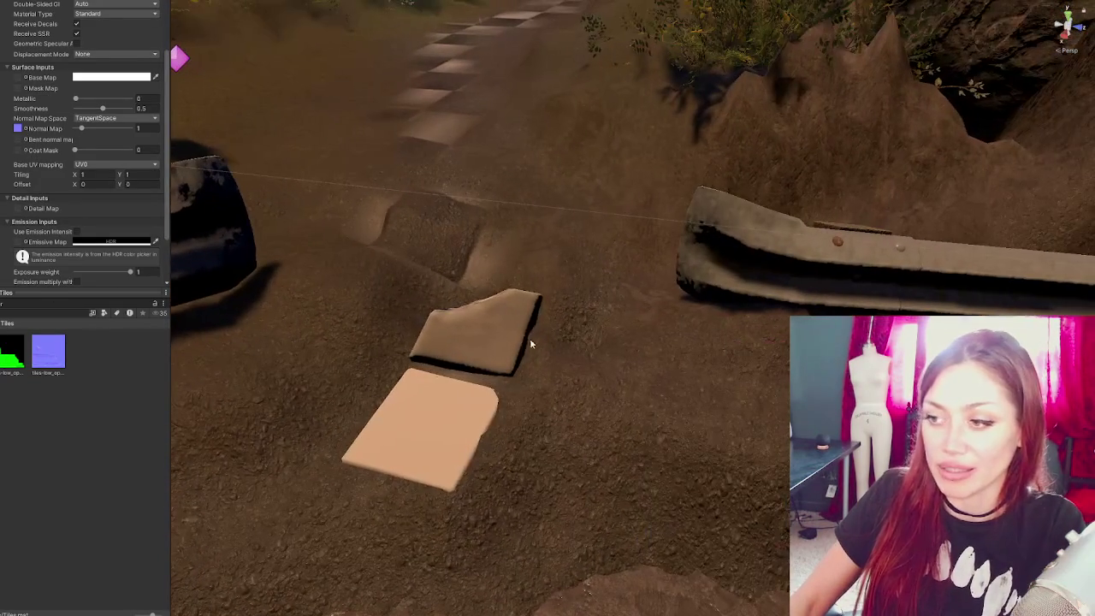
pyautogui.click(528, 342)
pyautogui.scroll(2, 343, 349)
pyautogui.moveTo(343, 349); pyautogui.dragTo(513, 317, button='middle')
pyautogui.click(547, 359)
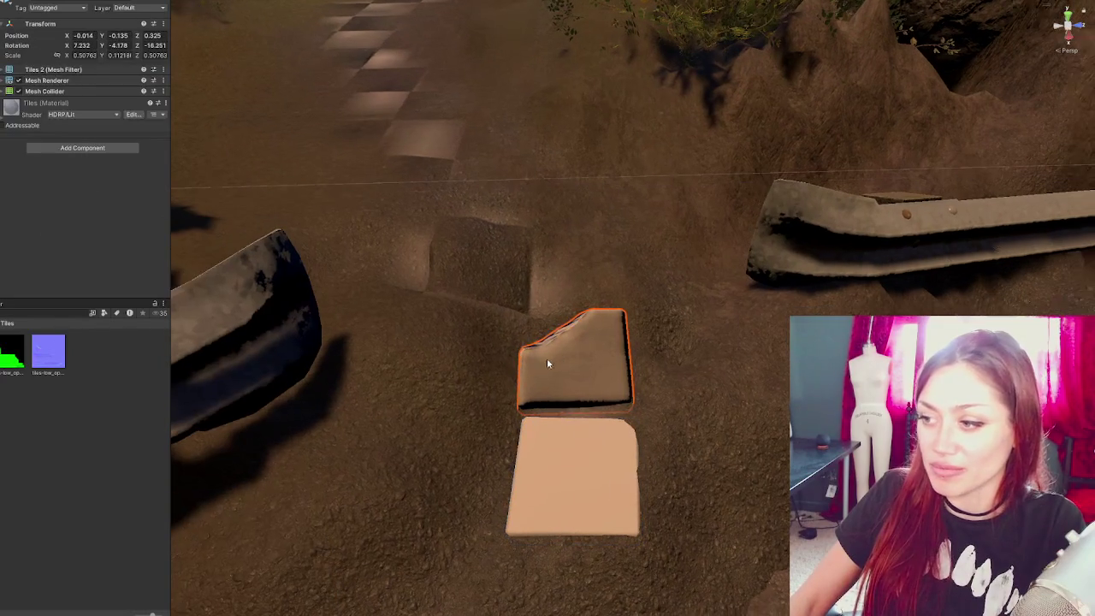
pyautogui.moveTo(48, 352); pyautogui.dragTo(554, 456)
pyautogui.click(47, 352)
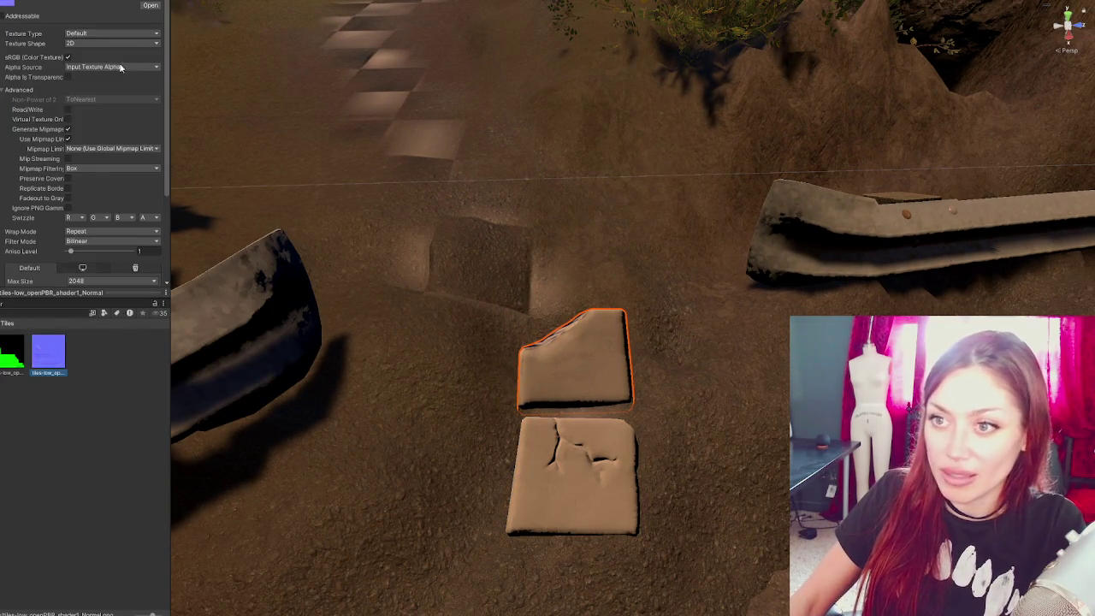
pyautogui.click(101, 33)
pyautogui.click(103, 53)
pyautogui.scroll(-3, 165, 214)
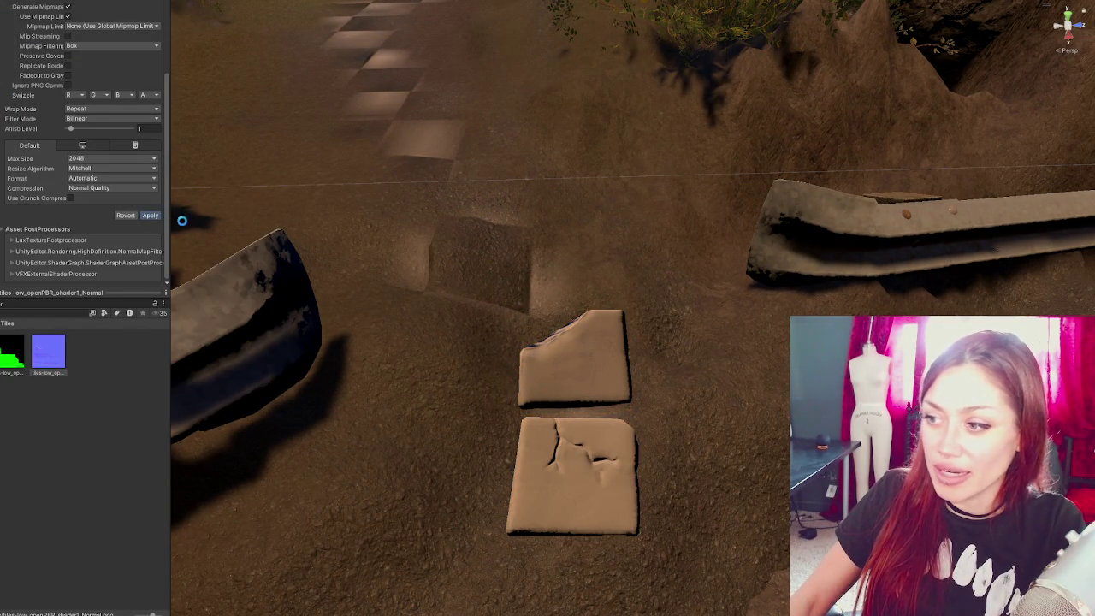
pyautogui.moveTo(367, 261)
pyautogui.mouseDown(button='right')
pyautogui.moveTo(766, 431)
pyautogui.moveTo(234, 276)
pyautogui.mouseUp(button='right')
# - Raise the dirt against the lower tile's edge and orbit to check the result
pyautogui.click(766, 431)
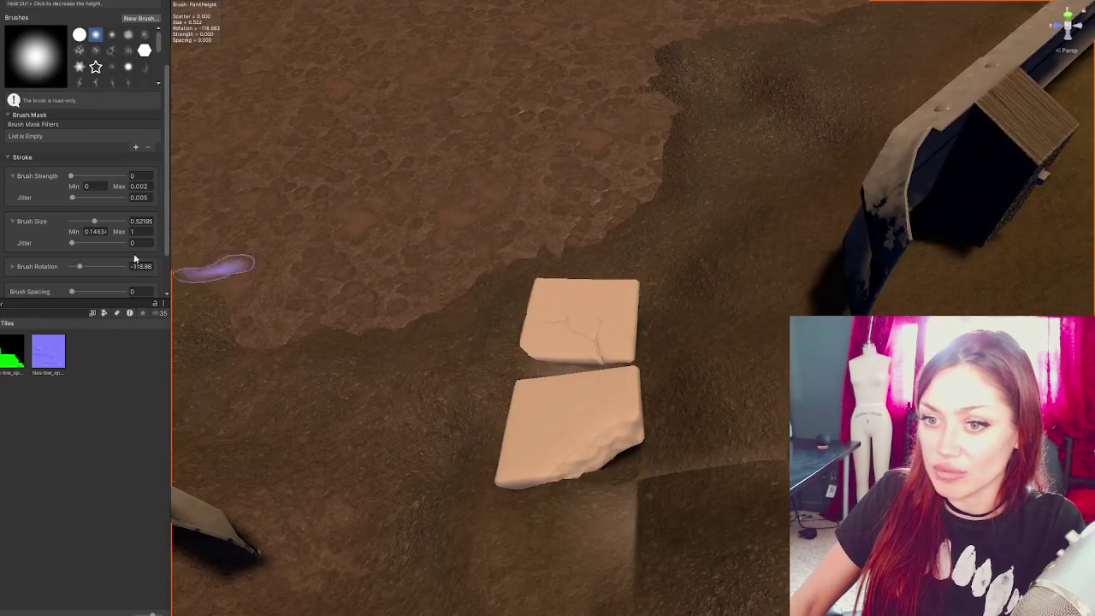
pyautogui.moveTo(624, 453); pyautogui.dragTo(665, 444)
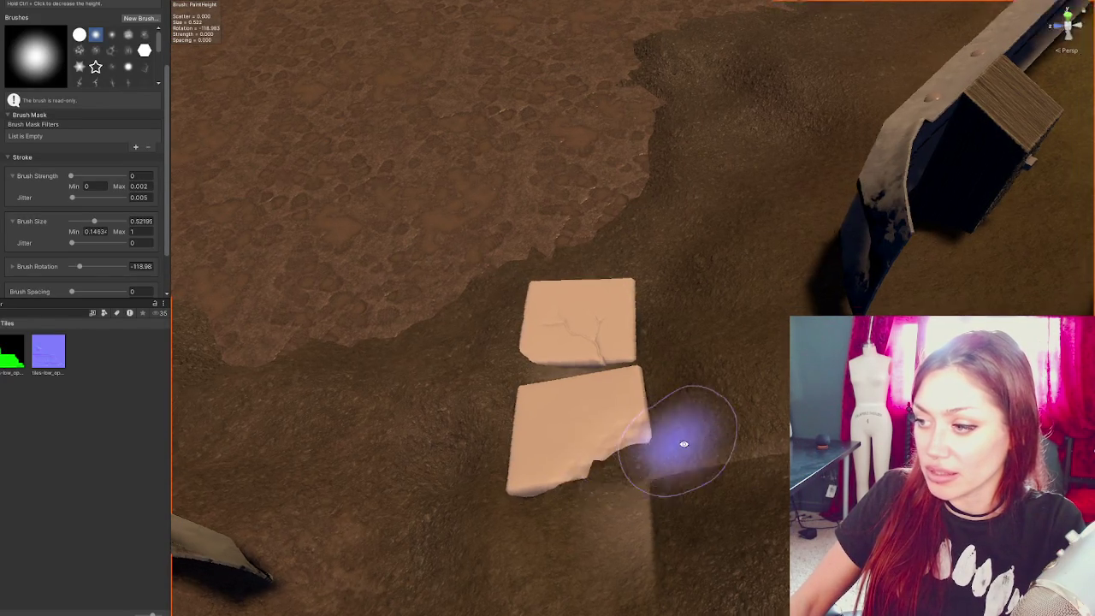
pyautogui.moveTo(664, 443); pyautogui.dragTo(779, 461, button='right')
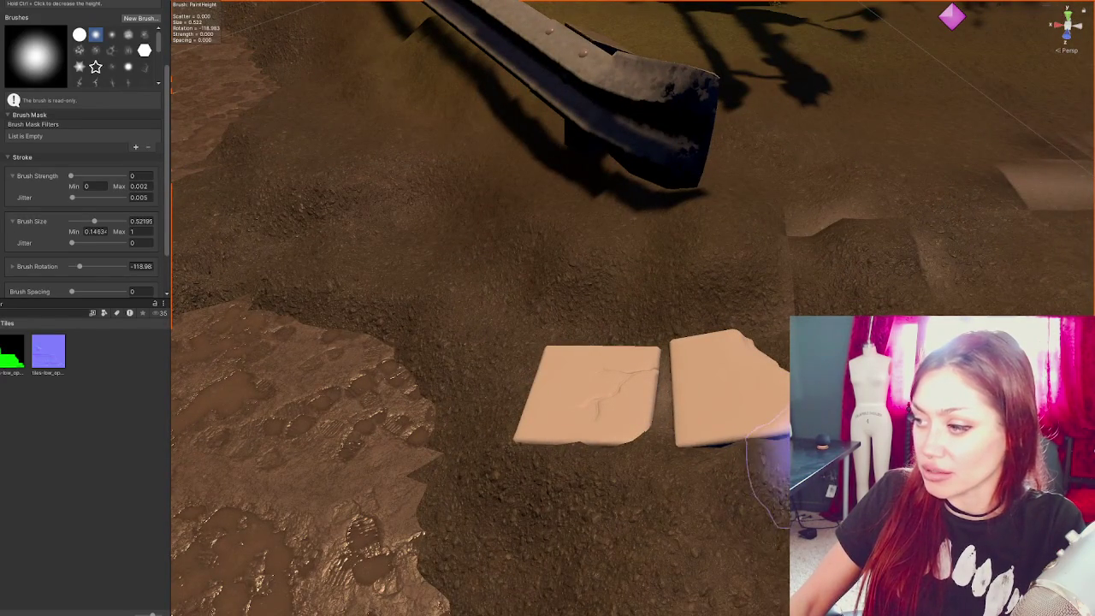
pyautogui.moveTo(770, 466); pyautogui.dragTo(803, 462, button='right')
pyautogui.moveTo(774, 402)
pyautogui.mouseDown(button='right')
pyautogui.moveTo(806, 294)
pyautogui.moveTo(720, 361)
pyautogui.mouseUp(button='right')
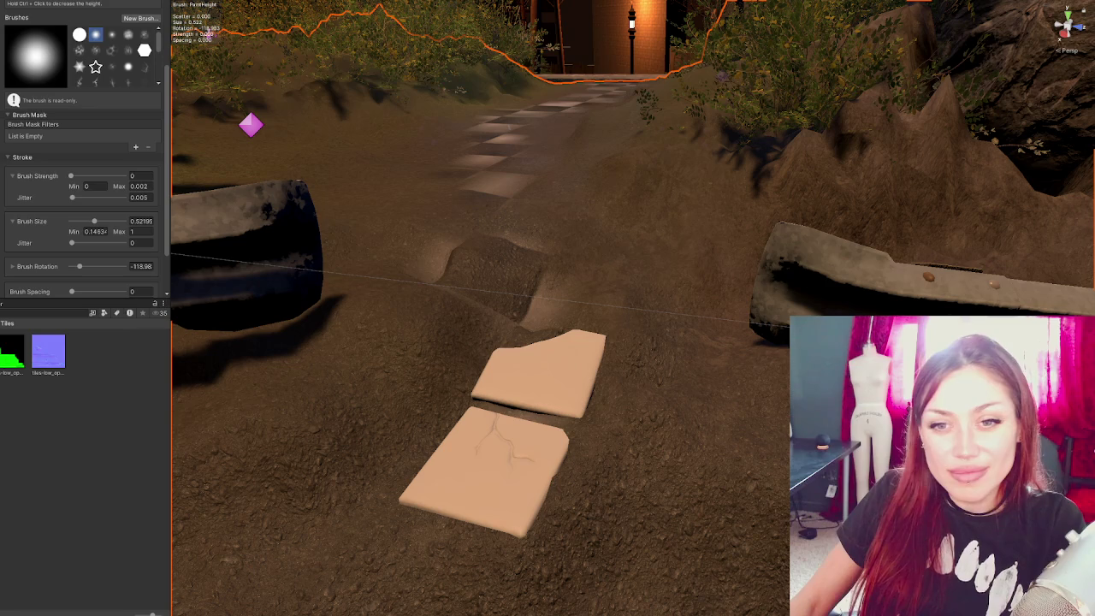
# - Collapse the brush mask and stroke settings and switch the terrain tool to Smooth Height
pyautogui.click(26, 114)
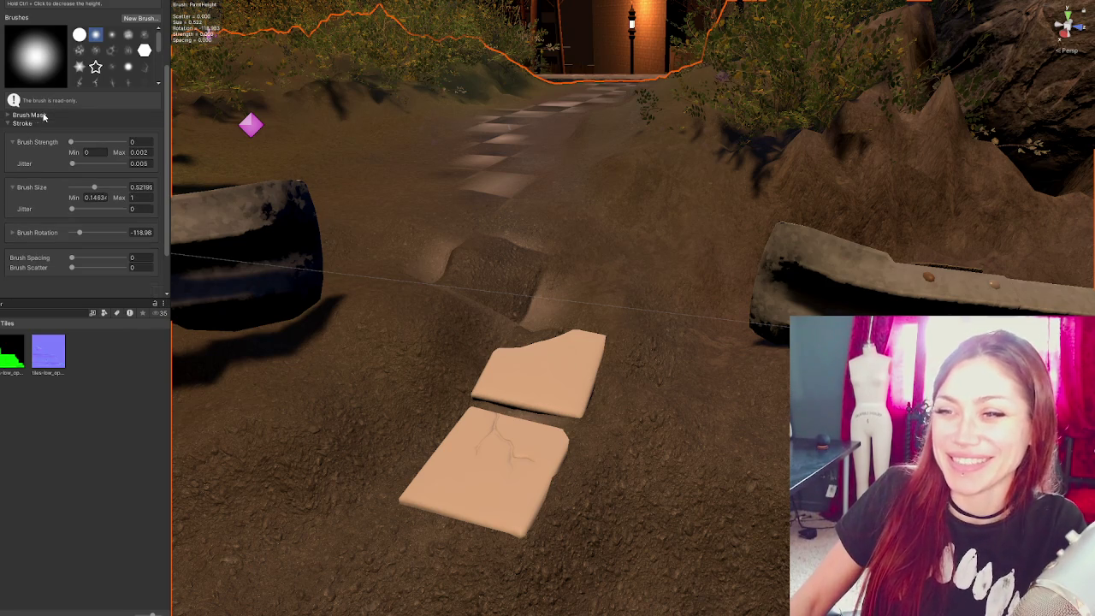
pyautogui.click(22, 124)
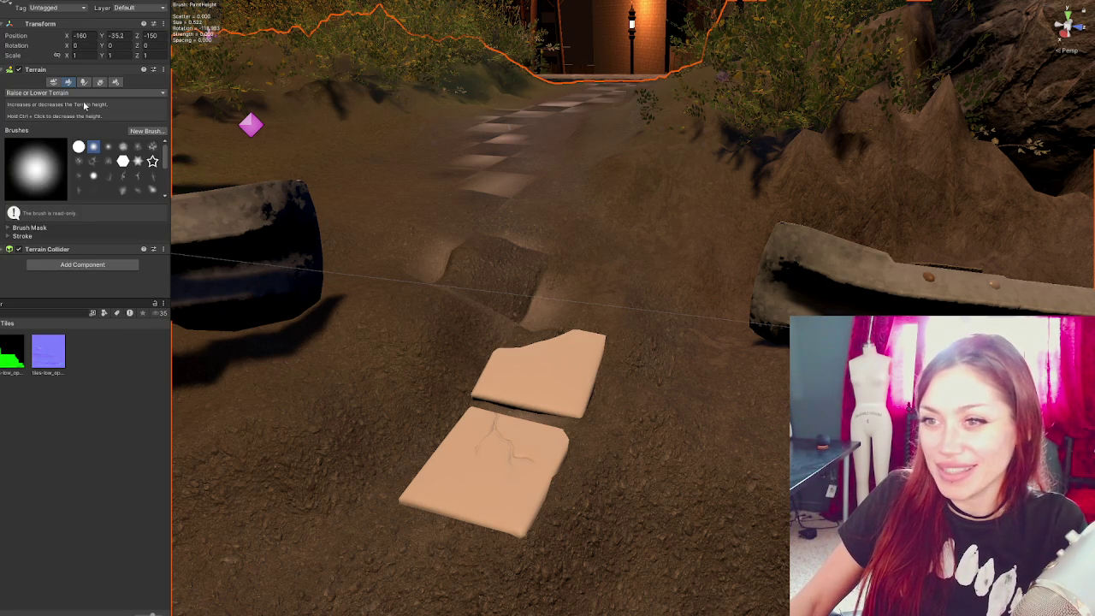
pyautogui.click(46, 249)
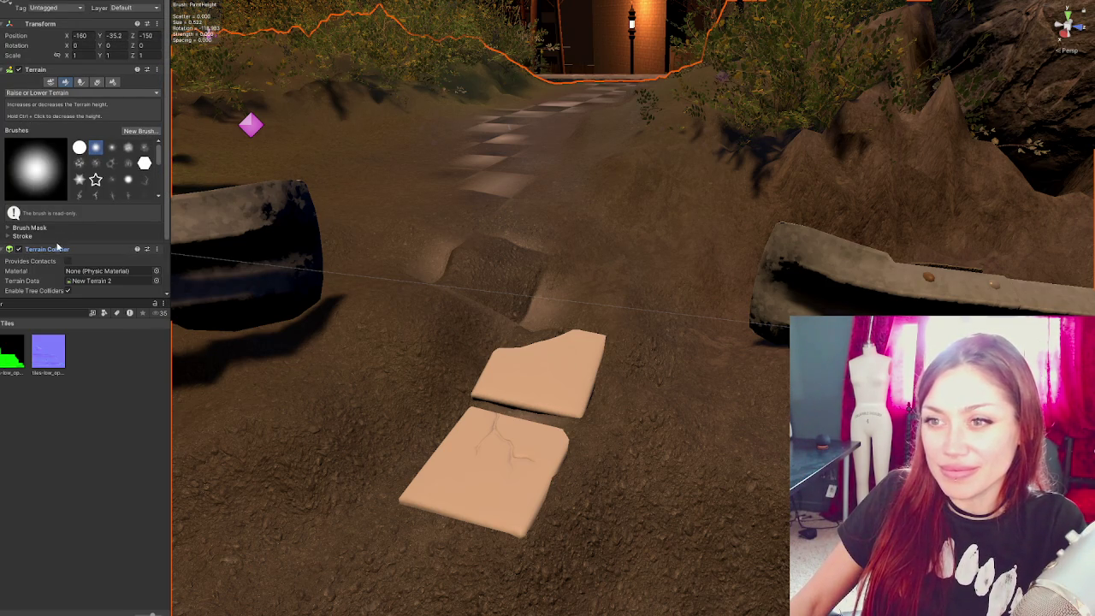
pyautogui.click(68, 92)
pyautogui.click(52, 181)
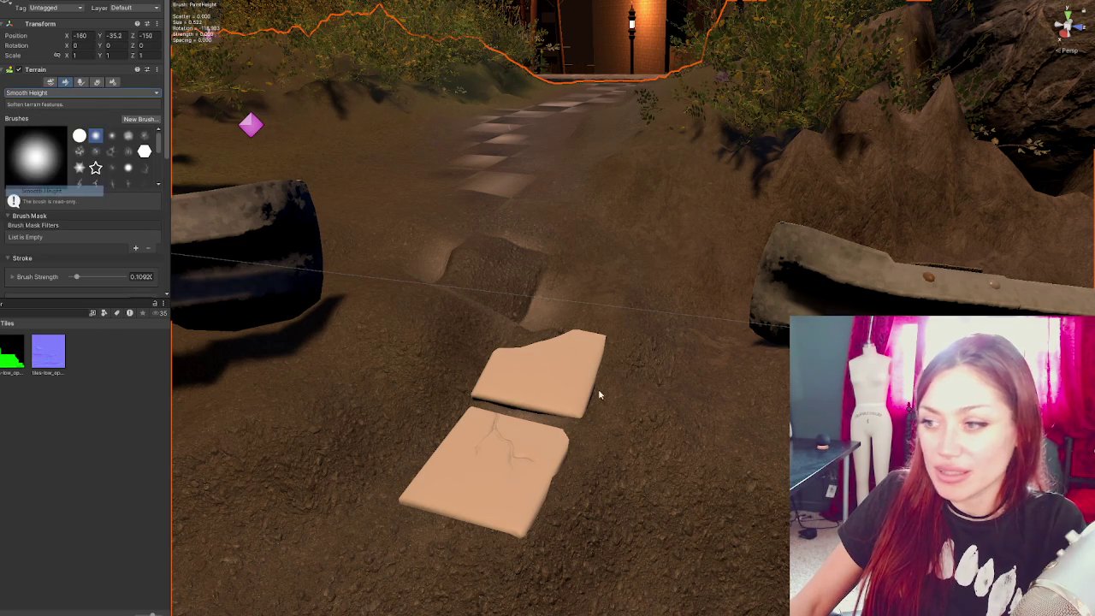
# - Look down on the tiles and set the smoothing blur radius to 49
pyautogui.keyDown('alt'); pyautogui.moveTo(651, 374); pyautogui.dragTo(684, 298); pyautogui.keyUp('alt')
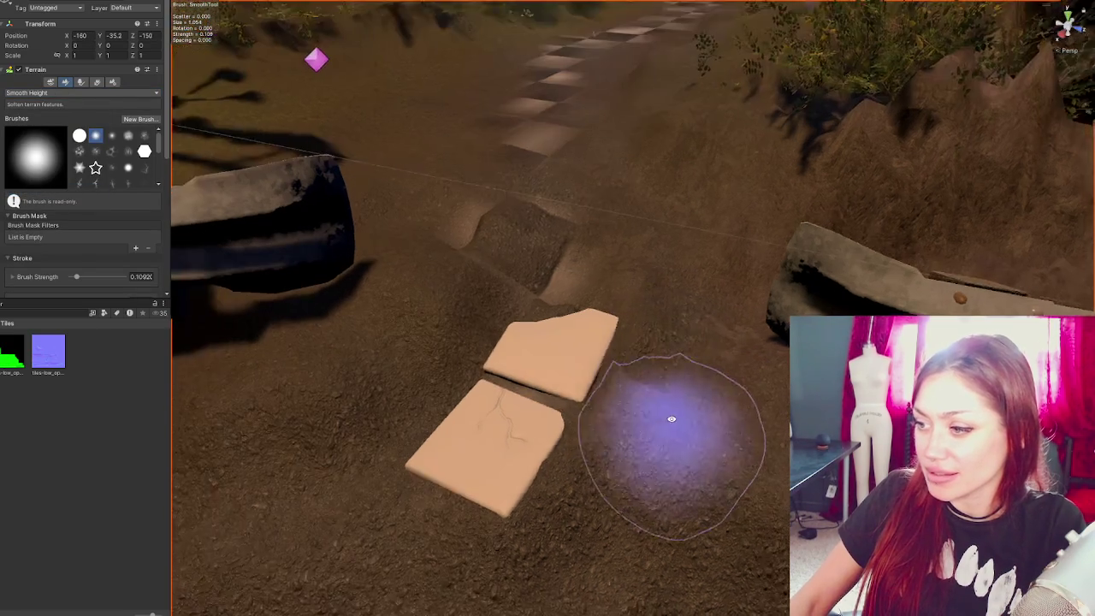
pyautogui.scroll(-2, 68, 197)
pyautogui.scroll(-2, 68, 201)
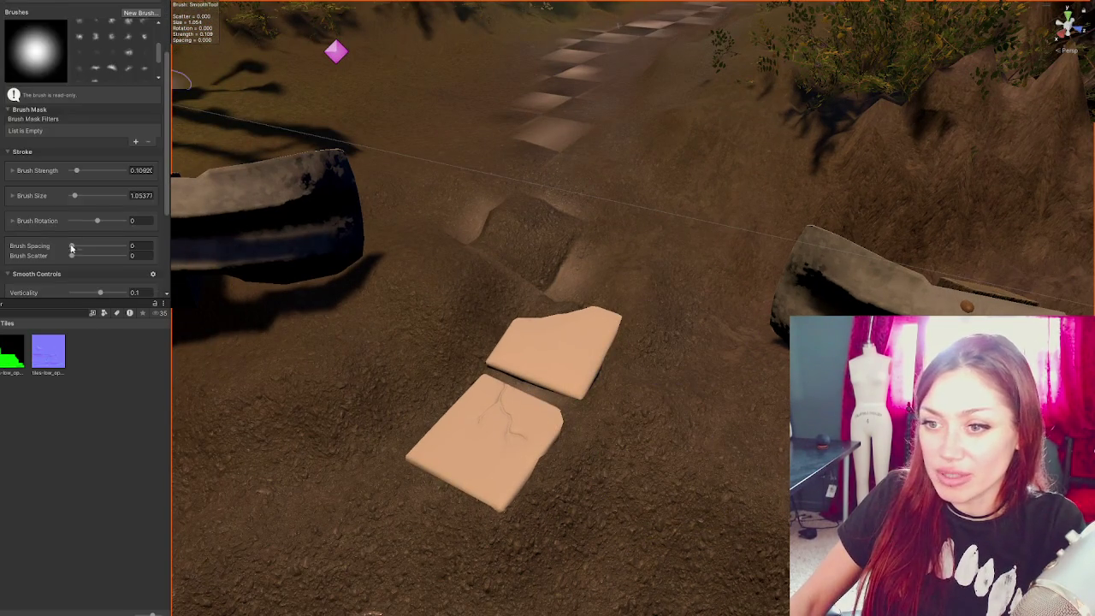
pyautogui.scroll(-2, 73, 183)
pyautogui.click(76, 171)
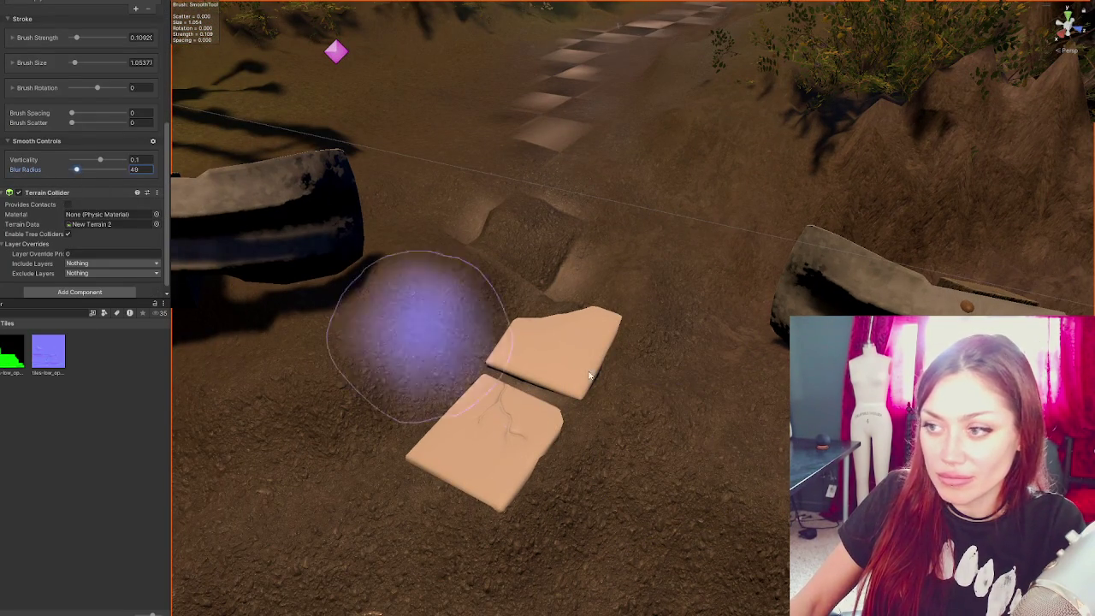
# - Smooth the dirt around the two tiles, then put the brush away and select Helix 3
pyautogui.moveTo(634, 374)
pyautogui.mouseDown()
pyautogui.moveTo(625, 339)
pyautogui.moveTo(573, 317)
pyautogui.moveTo(641, 420)
pyautogui.moveTo(589, 416)
pyautogui.mouseUp()
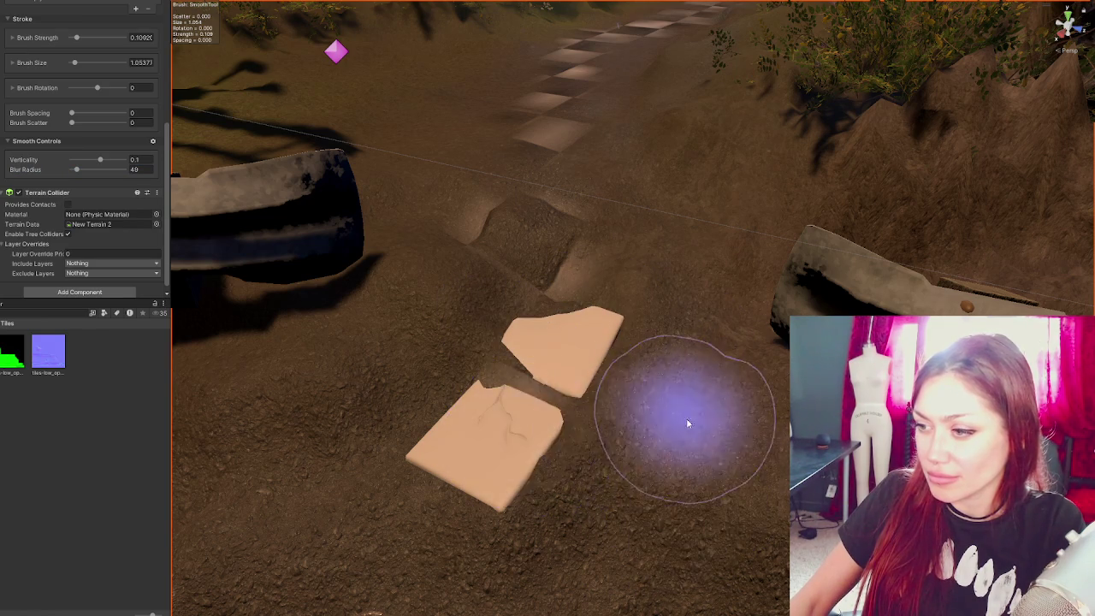
pyautogui.keyDown('alt'); pyautogui.moveTo(683, 416); pyautogui.dragTo(659, 455); pyautogui.keyUp('alt')
pyautogui.moveTo(700, 517)
pyautogui.keyDown('alt'); pyautogui.mouseDown()
pyautogui.moveTo(775, 413)
pyautogui.moveTo(684, 396)
pyautogui.moveTo(727, 367)
pyautogui.mouseUp(); pyautogui.keyUp('alt')
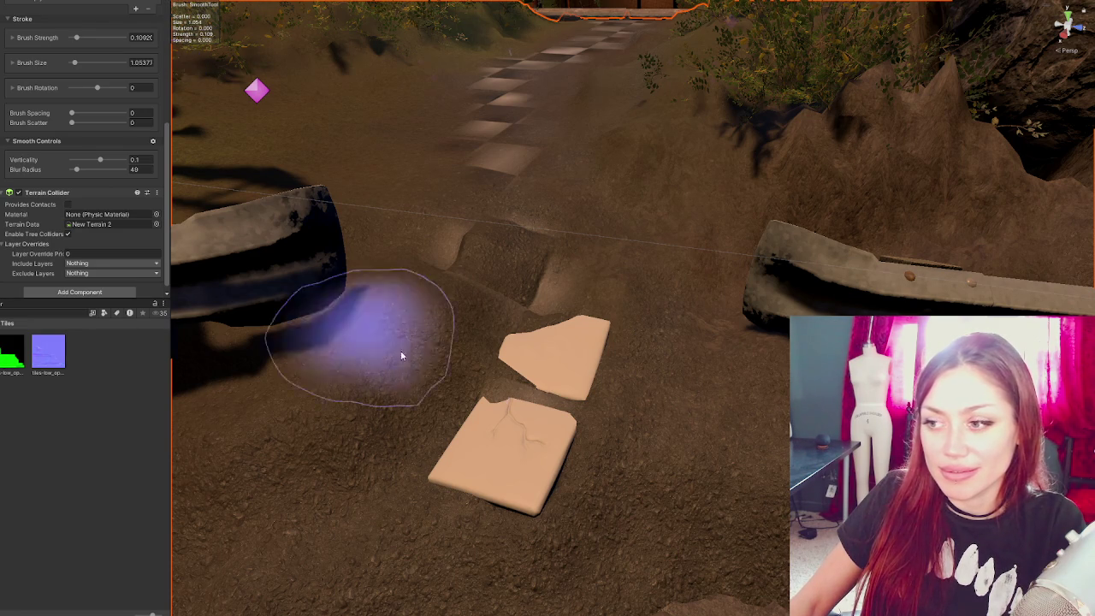
pyautogui.press('w')
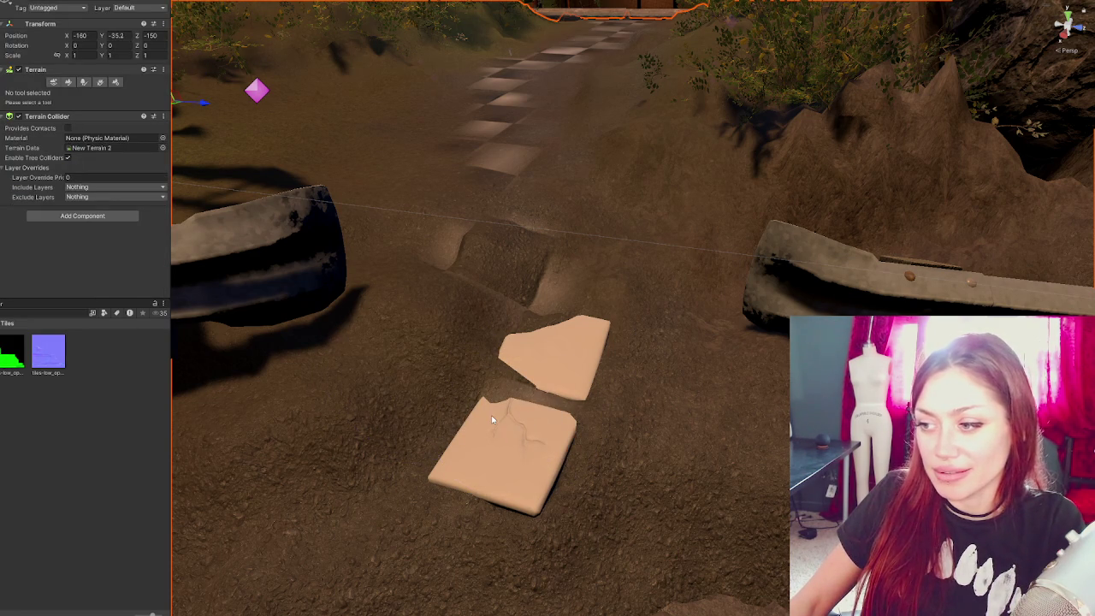
pyautogui.click(510, 413)
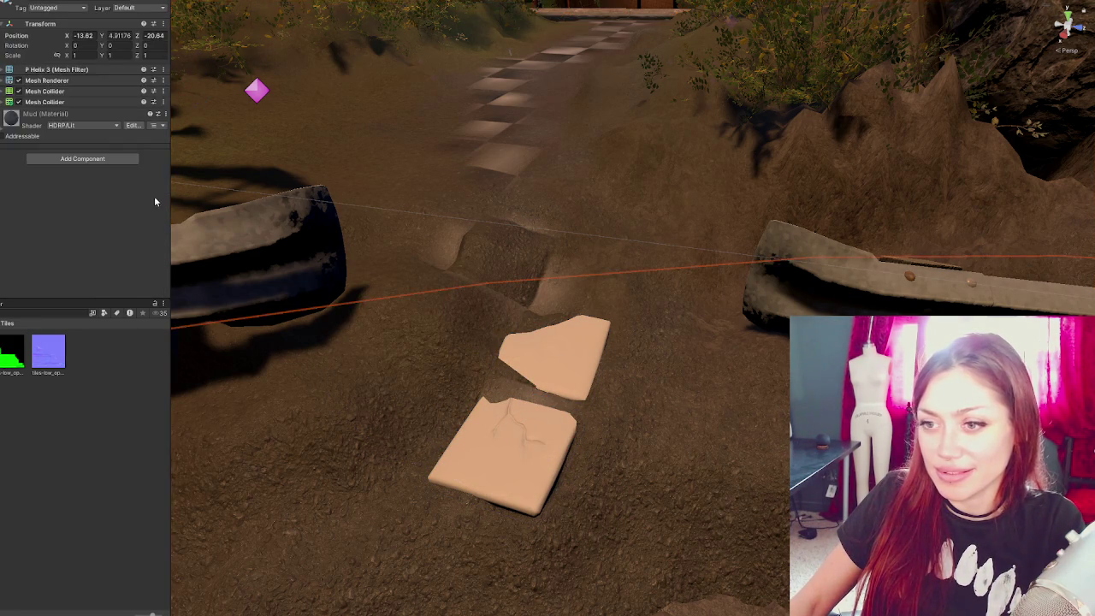
# - Reselect the terrain beside the tiles and reactivate the Smooth Height sculpting tool
pyautogui.click(416, 414)
pyautogui.keyDown('alt'); pyautogui.moveTo(295, 275); pyautogui.dragTo(385, 296); pyautogui.keyUp('alt')
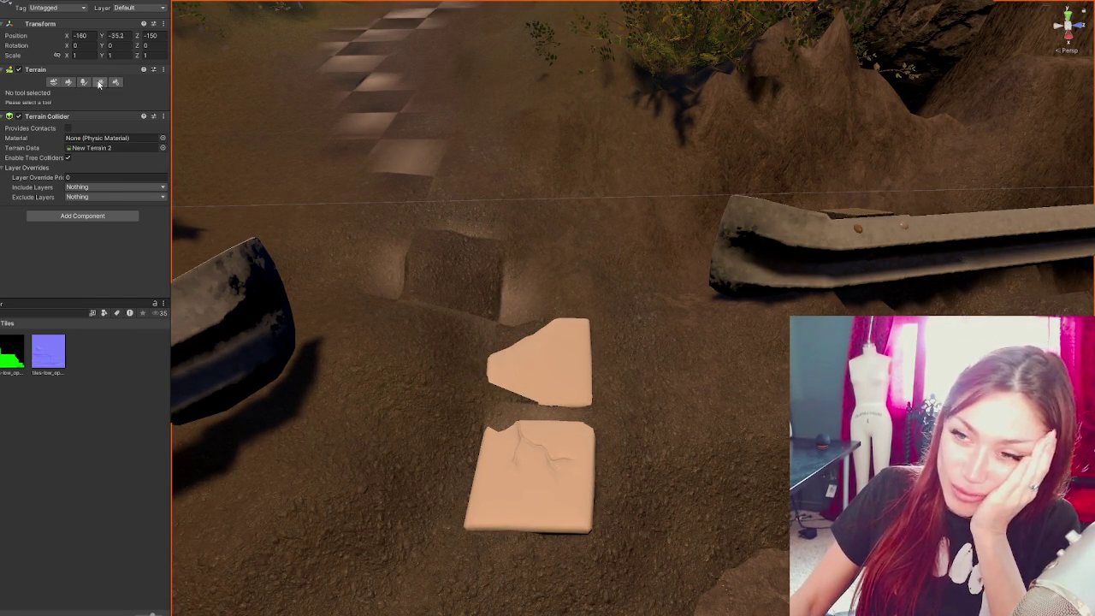
pyautogui.click(573, 241)
pyautogui.click(466, 422)
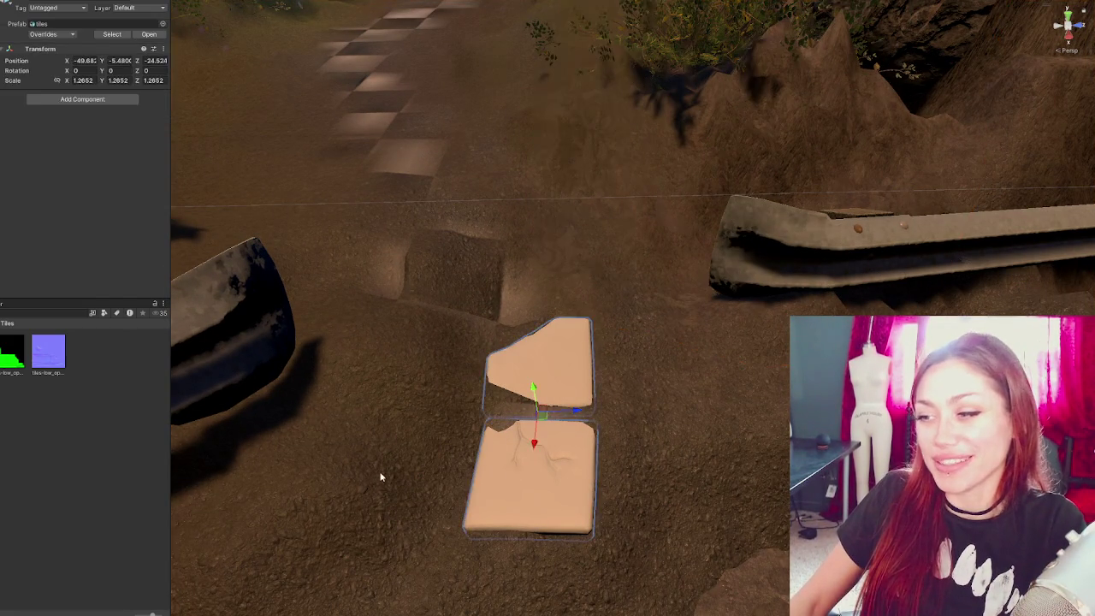
pyautogui.click(380, 476)
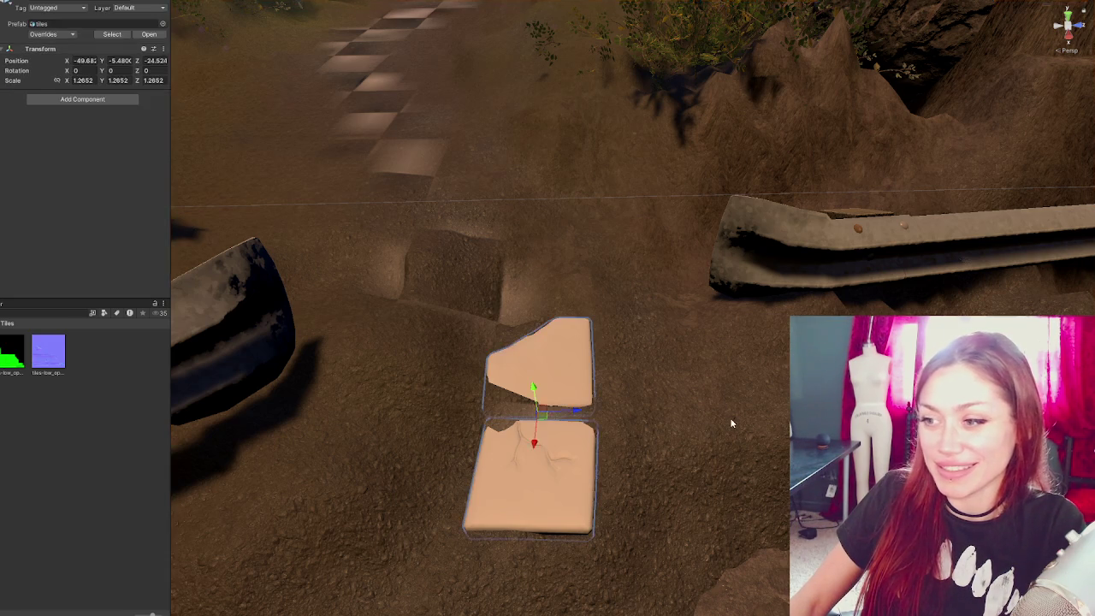
pyautogui.click(67, 82)
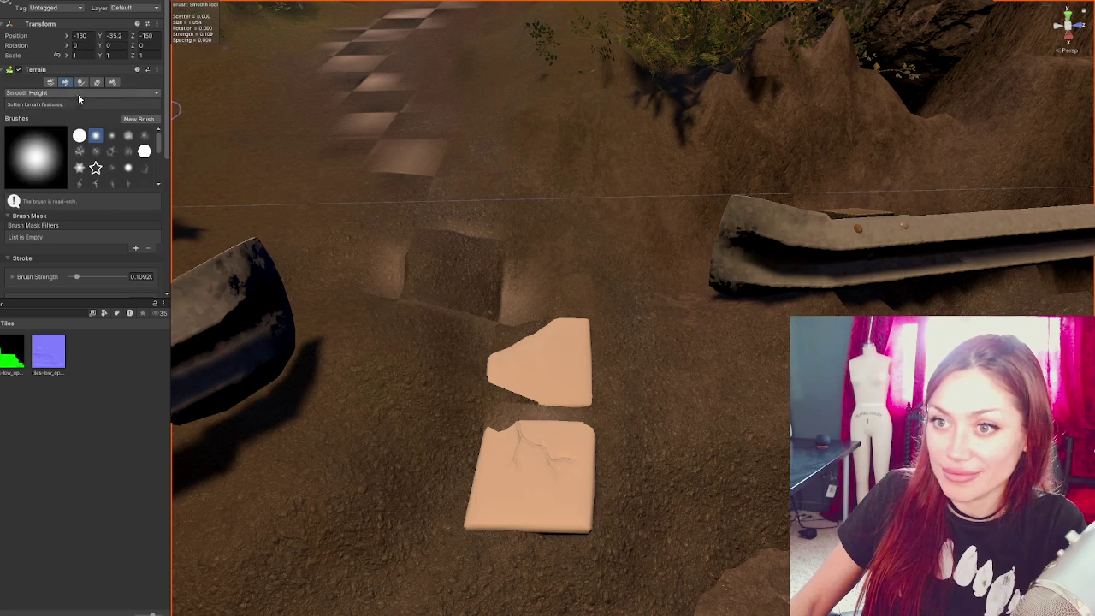
# - Switch the terrain tool to Raise or Lower Terrain and sculpt the ground beside the tiles
pyautogui.click(51, 93)
pyautogui.click(85, 137)
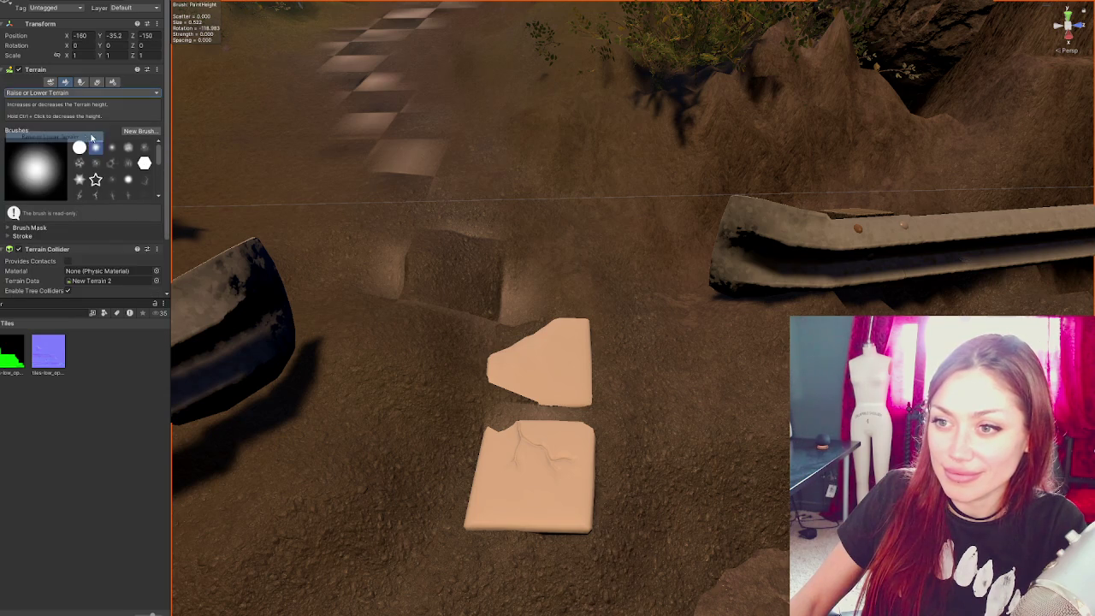
pyautogui.moveTo(434, 525); pyautogui.dragTo(599, 460, button='right')
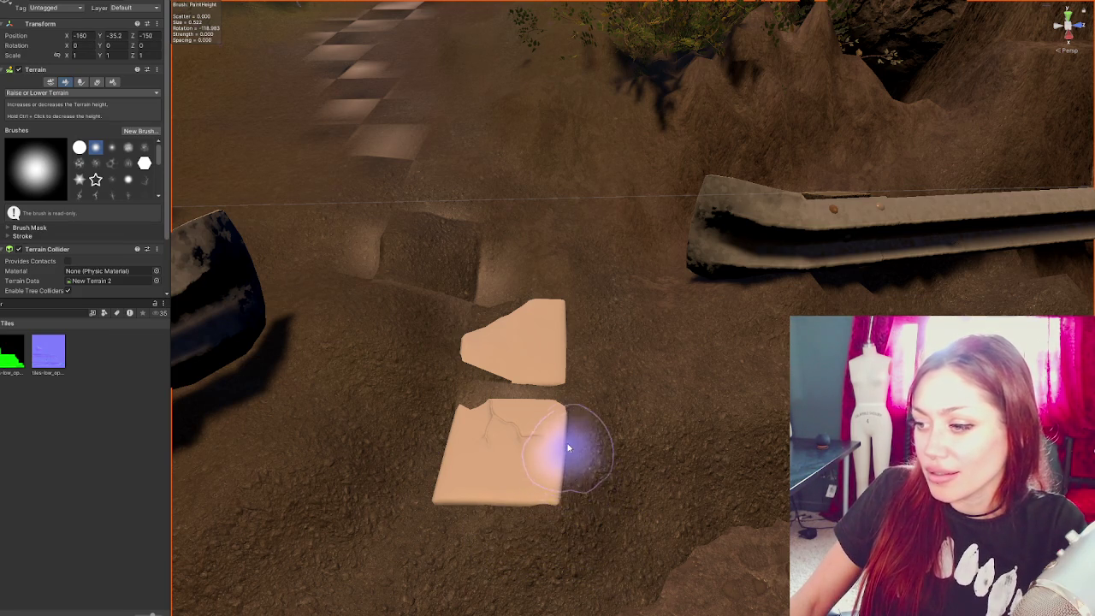
pyautogui.moveTo(572, 481)
pyautogui.keyDown('alt'); pyautogui.mouseDown()
pyautogui.moveTo(562, 448)
pyautogui.moveTo(513, 389)
pyautogui.mouseUp(); pyautogui.keyUp('alt')
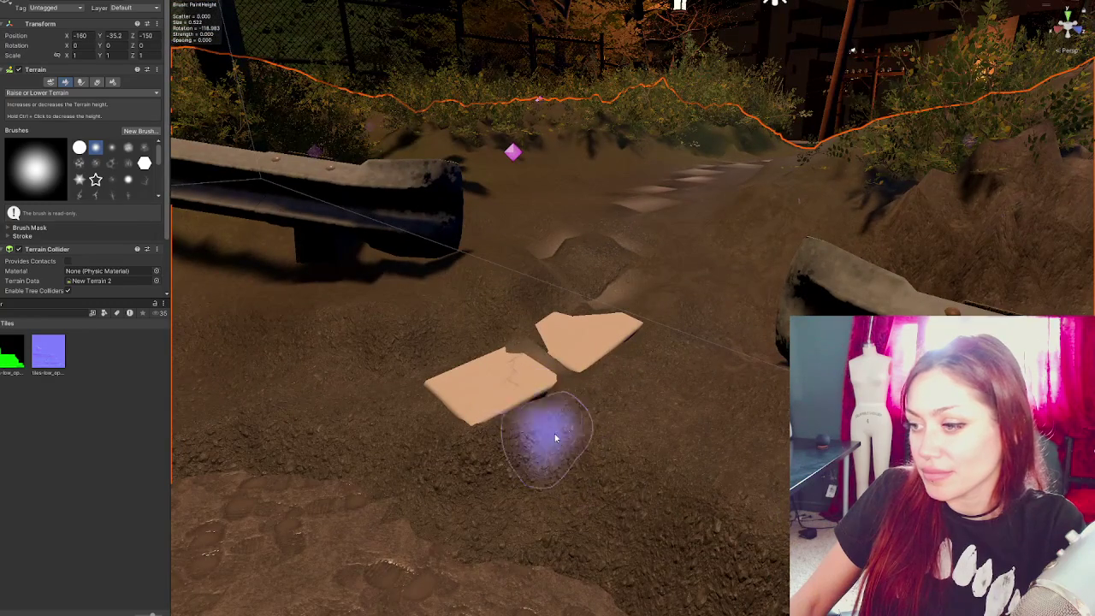
pyautogui.moveTo(557, 435)
pyautogui.keyDown('alt'); pyautogui.mouseDown()
pyautogui.moveTo(633, 496)
pyautogui.moveTo(582, 462)
pyautogui.moveTo(745, 457)
pyautogui.moveTo(557, 471)
pyautogui.moveTo(691, 440)
pyautogui.mouseUp(); pyautogui.keyUp('alt')
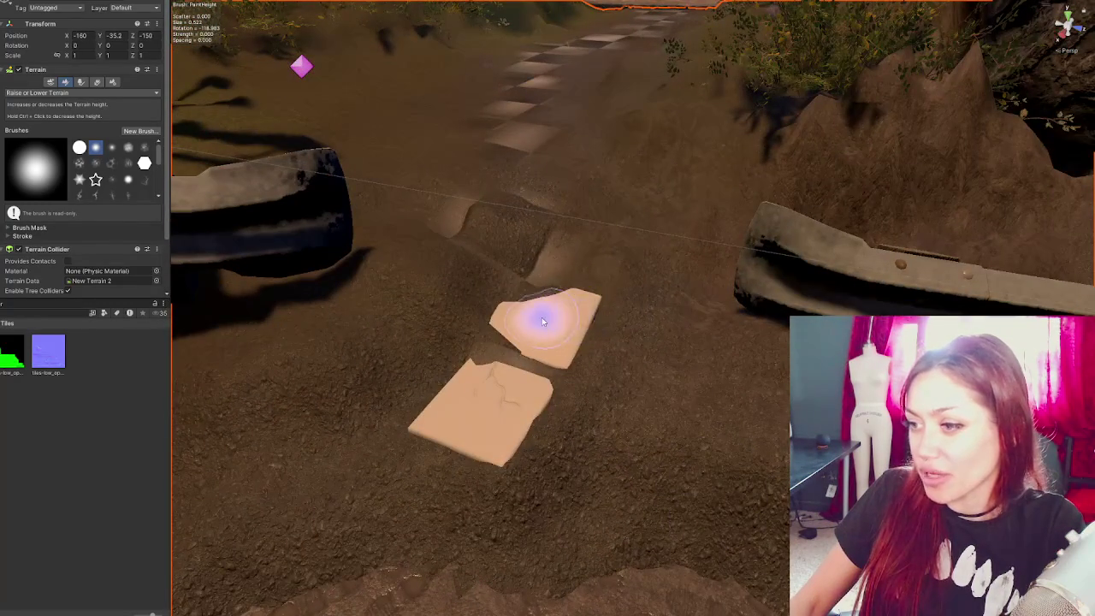
pyautogui.moveTo(586, 313)
pyautogui.keyDown('alt'); pyautogui.mouseDown()
pyautogui.moveTo(641, 328)
pyautogui.moveTo(684, 320)
pyautogui.moveTo(521, 306)
pyautogui.moveTo(590, 436)
pyautogui.moveTo(675, 496)
pyautogui.moveTo(288, 317)
pyautogui.mouseUp(); pyautogui.keyUp('alt')
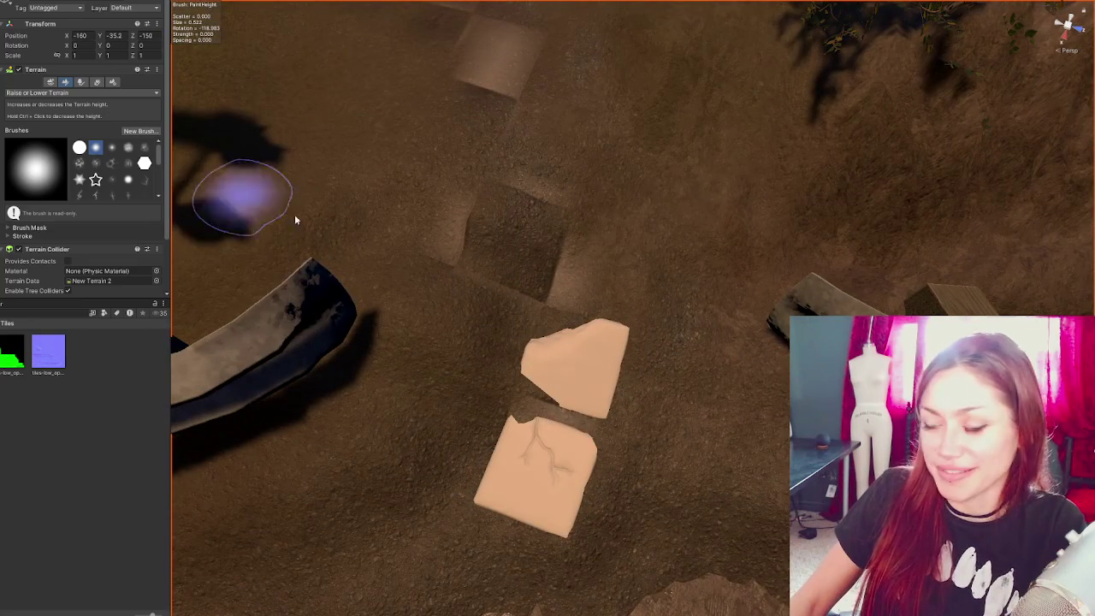
# - Pause sculpting to lower the view angle, reselect the terrain and resume Raise or Lower Terrain
pyautogui.click(67, 82)
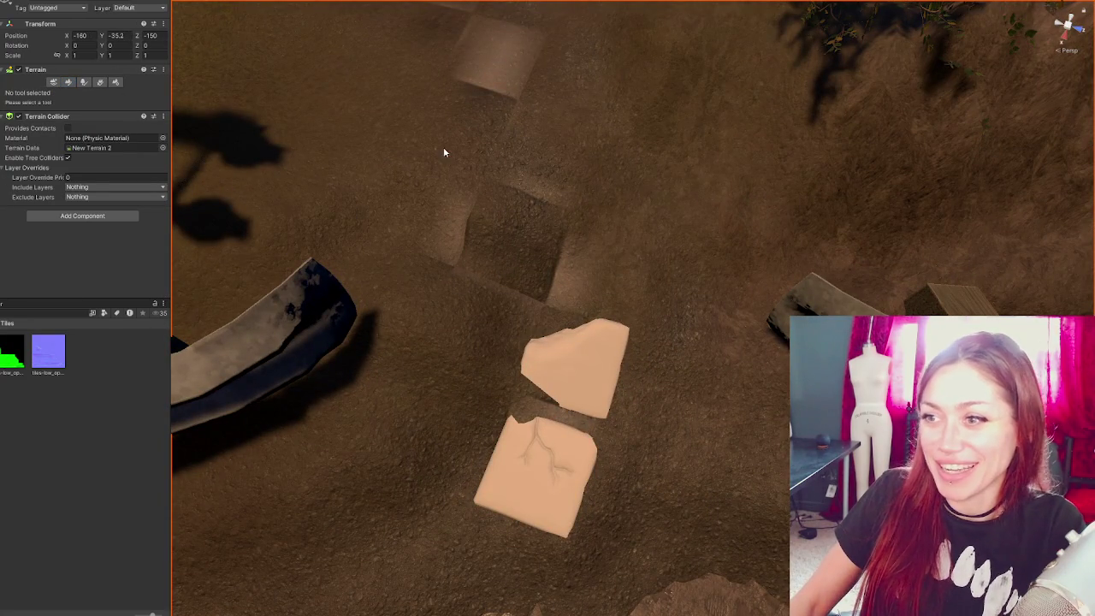
pyautogui.keyDown('alt'); pyautogui.moveTo(442, 151); pyautogui.dragTo(505, 202); pyautogui.keyUp('alt')
pyautogui.click(535, 247)
pyautogui.keyDown('alt'); pyautogui.moveTo(536, 247); pyautogui.dragTo(277, 182); pyautogui.keyUp('alt')
pyautogui.click(371, 456)
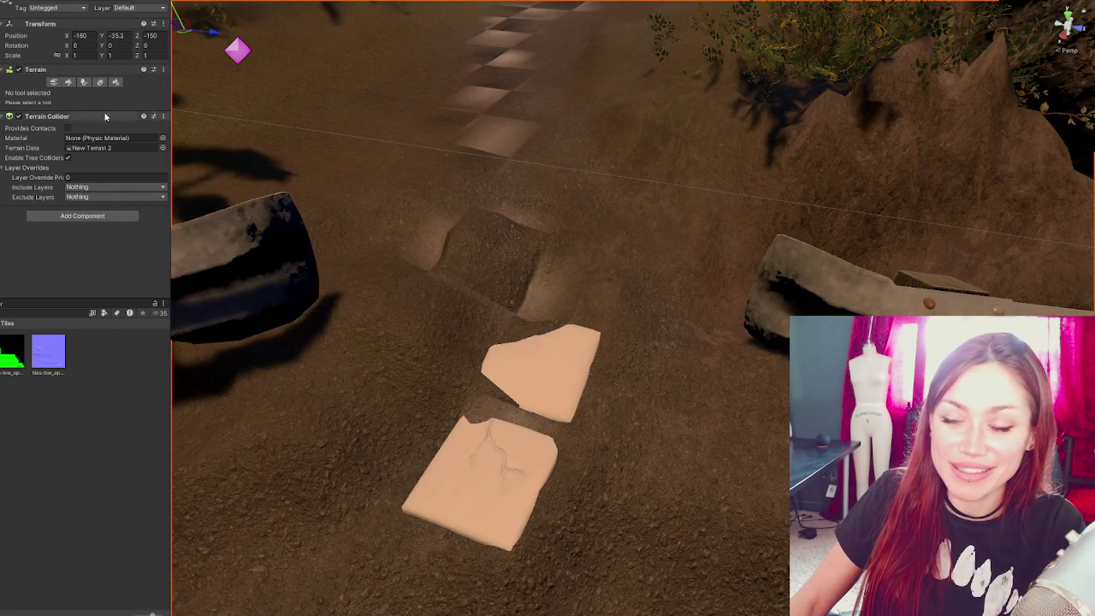
pyautogui.click(504, 277)
pyautogui.click(441, 343)
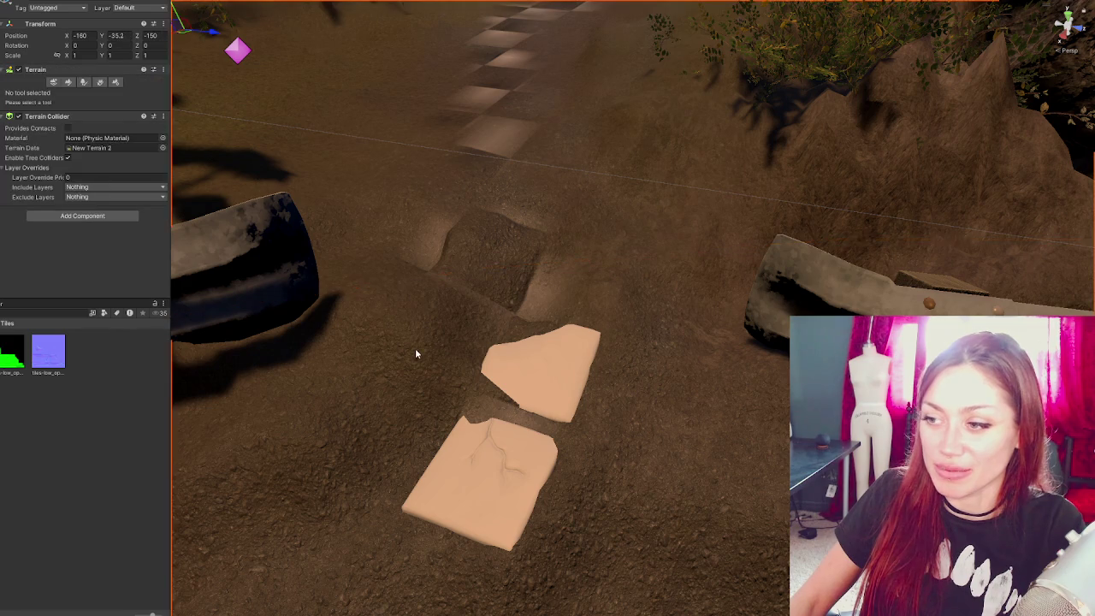
pyautogui.keyDown('alt'); pyautogui.moveTo(414, 348); pyautogui.dragTo(442, 237); pyautogui.keyUp('alt')
pyautogui.click(70, 83)
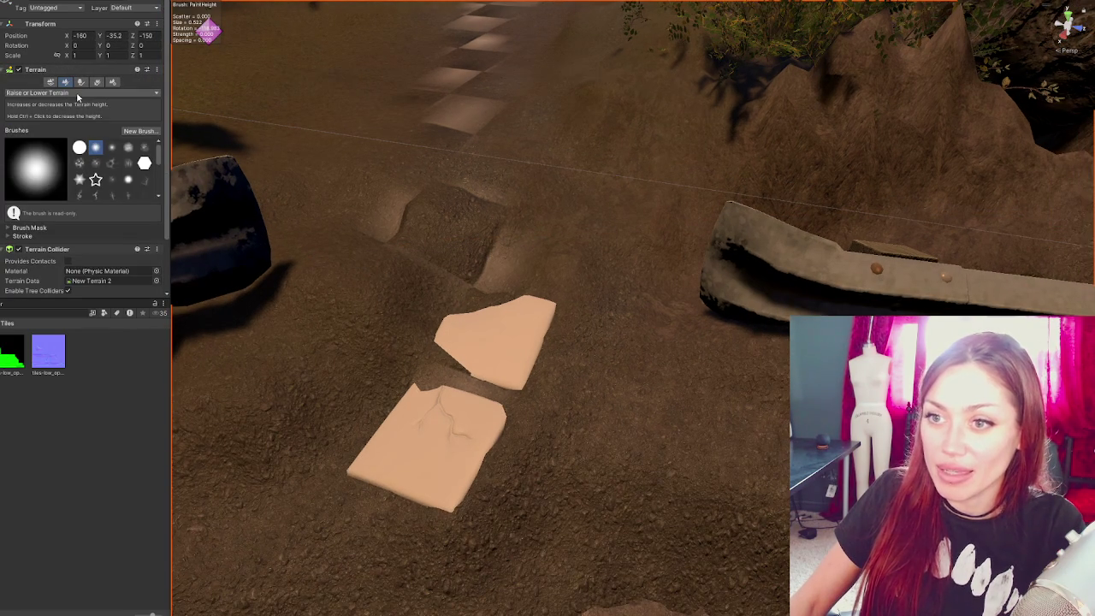
# - Switch the terrain tool to Paint Texture with the Grass_Soil_TerrainLayer selected
pyautogui.scroll(-2, 63, 178)
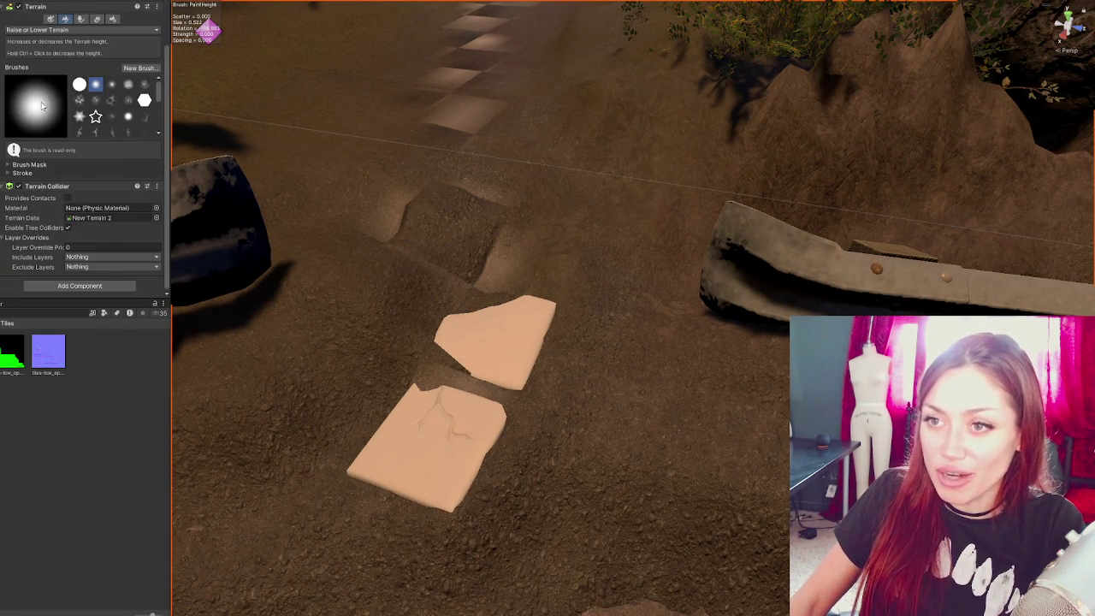
pyautogui.scroll(2, 41, 104)
pyautogui.click(43, 92)
pyautogui.click(49, 204)
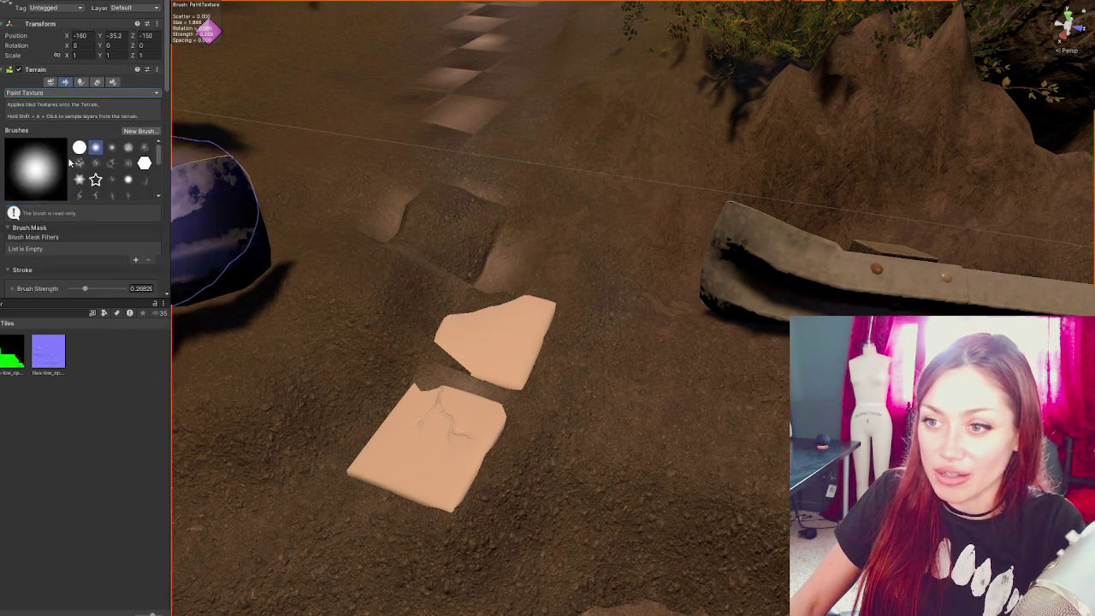
pyautogui.scroll(-5, 70, 165)
pyautogui.scroll(-5, 72, 167)
pyautogui.scroll(-3, 73, 170)
pyautogui.scroll(-3, 73, 172)
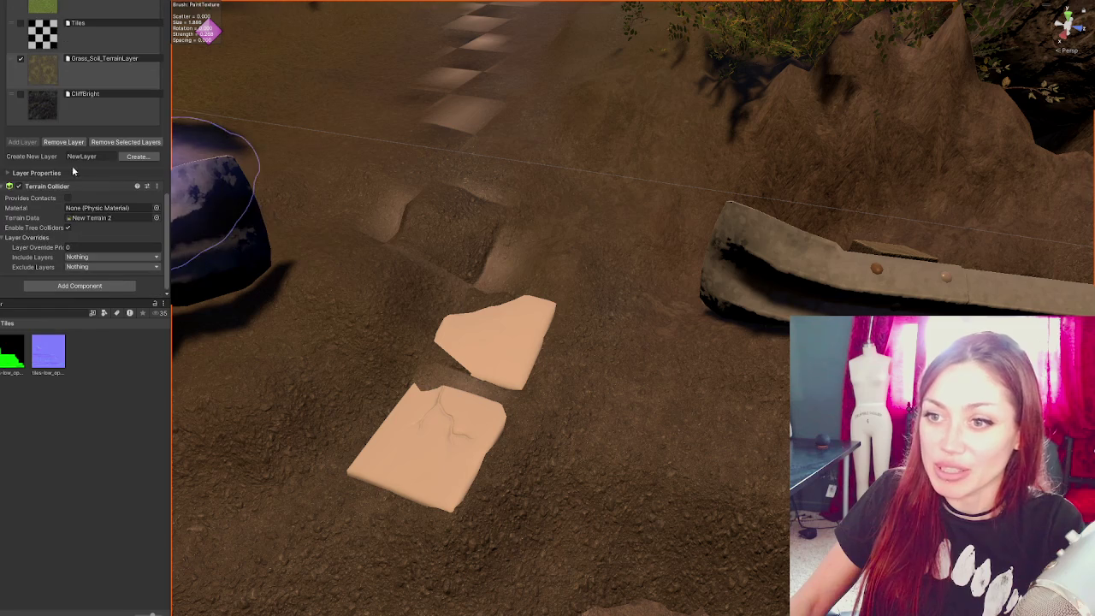
pyautogui.click(56, 86)
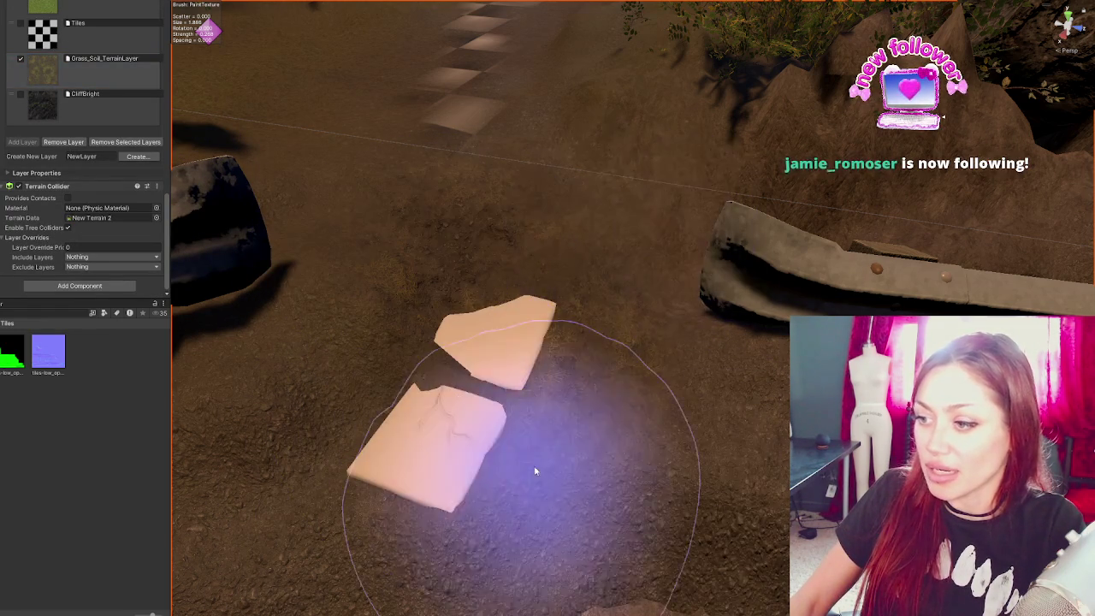
# - Paint the Grass_Soil layer around the tiles from several angles and show the Tiles material settings
pyautogui.moveTo(528, 466); pyautogui.dragTo(710, 410, button='right')
pyautogui.moveTo(658, 488)
pyautogui.mouseDown(button='right')
pyautogui.moveTo(685, 391)
pyautogui.moveTo(650, 359)
pyautogui.mouseUp(button='right')
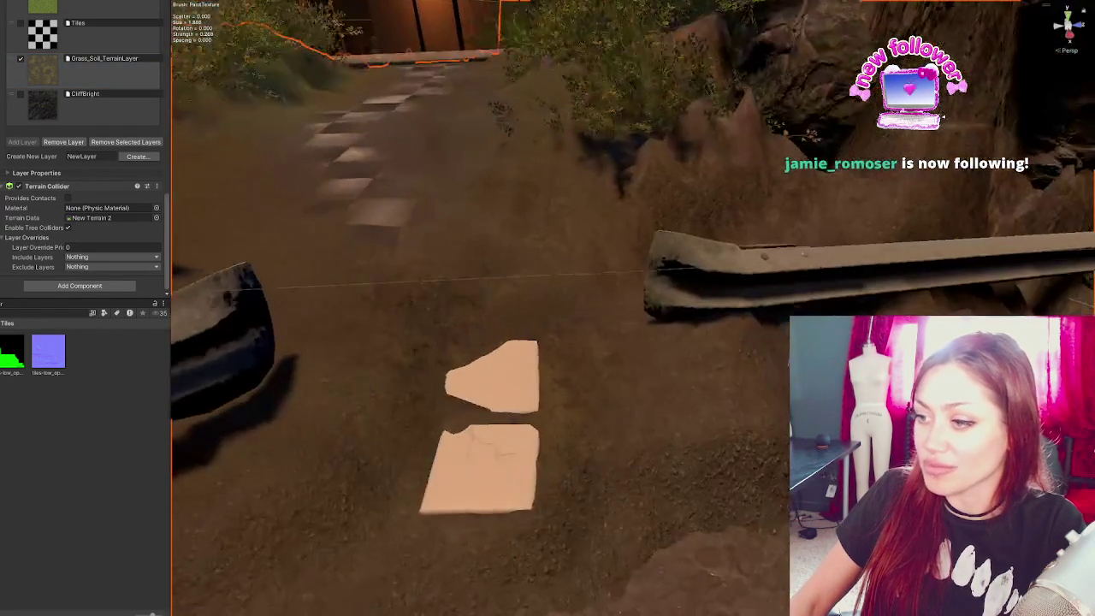
pyautogui.moveTo(479, 435)
pyautogui.mouseDown(button='right')
pyautogui.moveTo(659, 379)
pyautogui.moveTo(727, 479)
pyautogui.moveTo(714, 408)
pyautogui.moveTo(733, 408)
pyautogui.moveTo(570, 342)
pyautogui.moveTo(732, 489)
pyautogui.mouseUp(button='right')
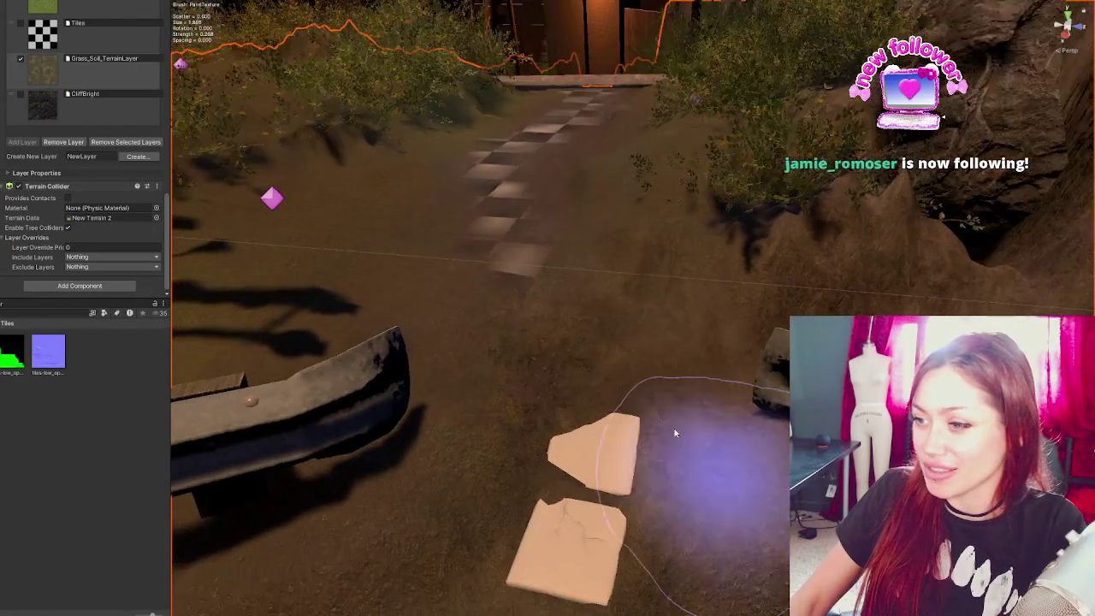
pyautogui.moveTo(562, 282); pyautogui.dragTo(733, 513, button='right')
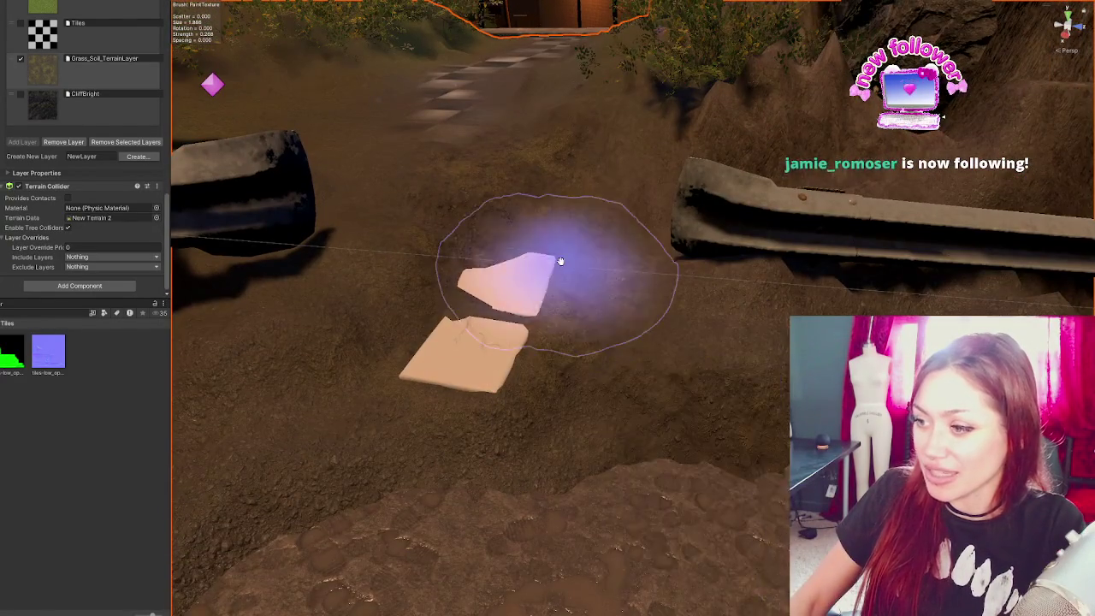
pyautogui.moveTo(560, 263); pyautogui.dragTo(364, 398, button='right')
pyautogui.moveTo(709, 159)
pyautogui.mouseDown(button='right')
pyautogui.moveTo(597, 225)
pyautogui.moveTo(669, 303)
pyautogui.mouseUp(button='right')
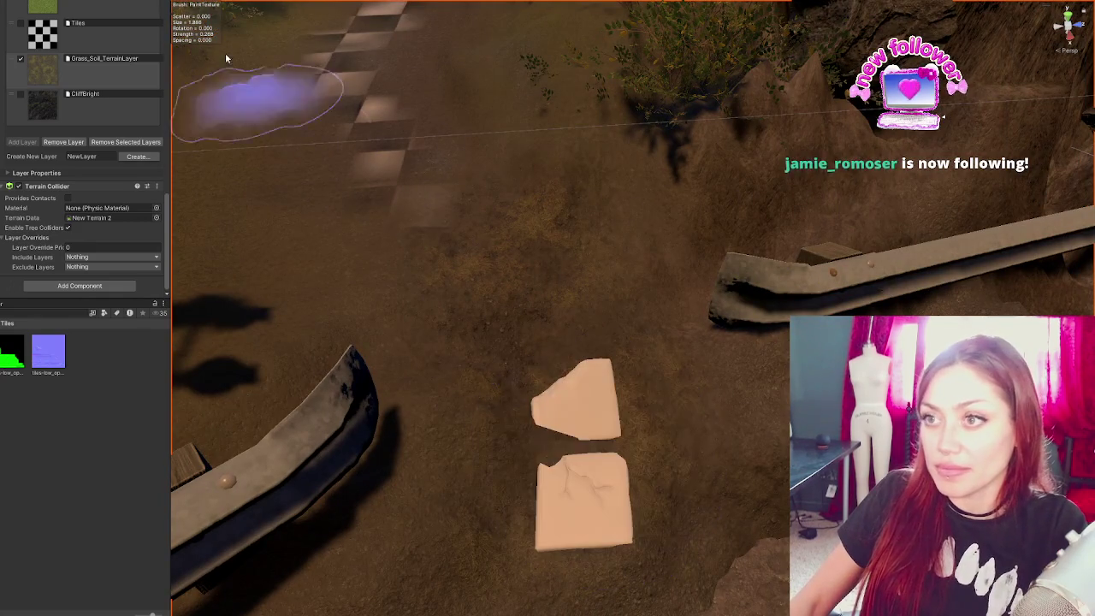
pyautogui.click(12, 350)
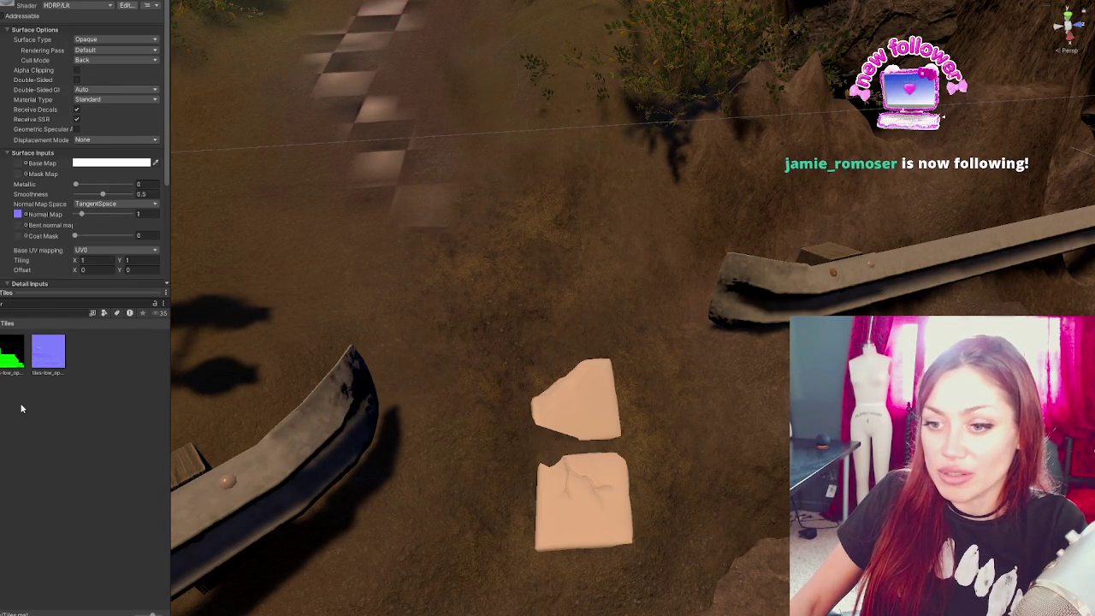
# - Open the tiles' green mask map texture in the inspector and run Ctrl+D on it
pyautogui.click(12, 352)
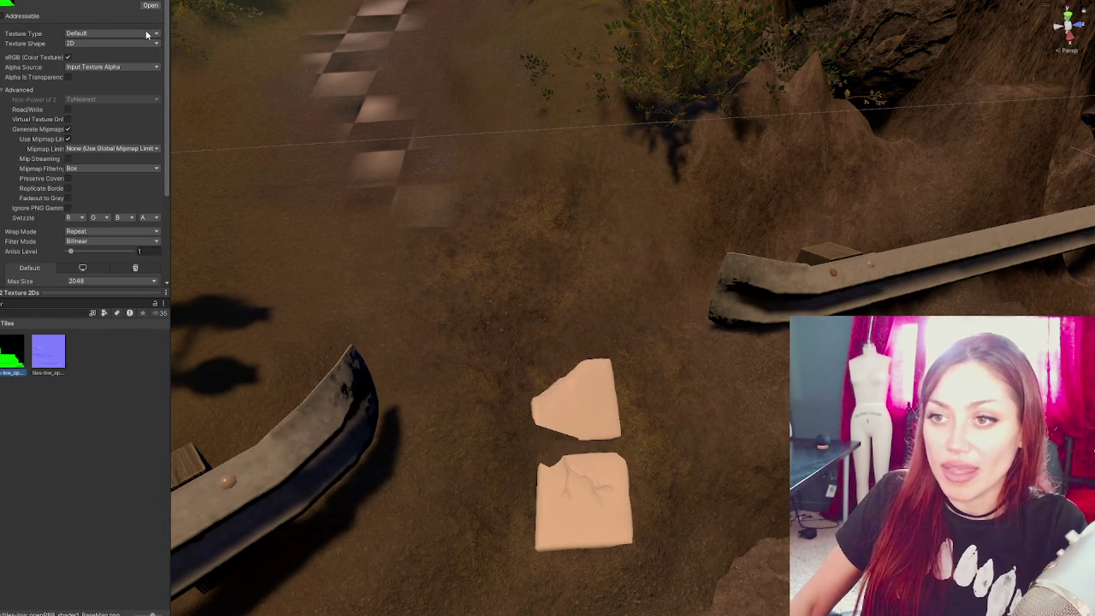
pyautogui.hotkey('ctrl', 'd')
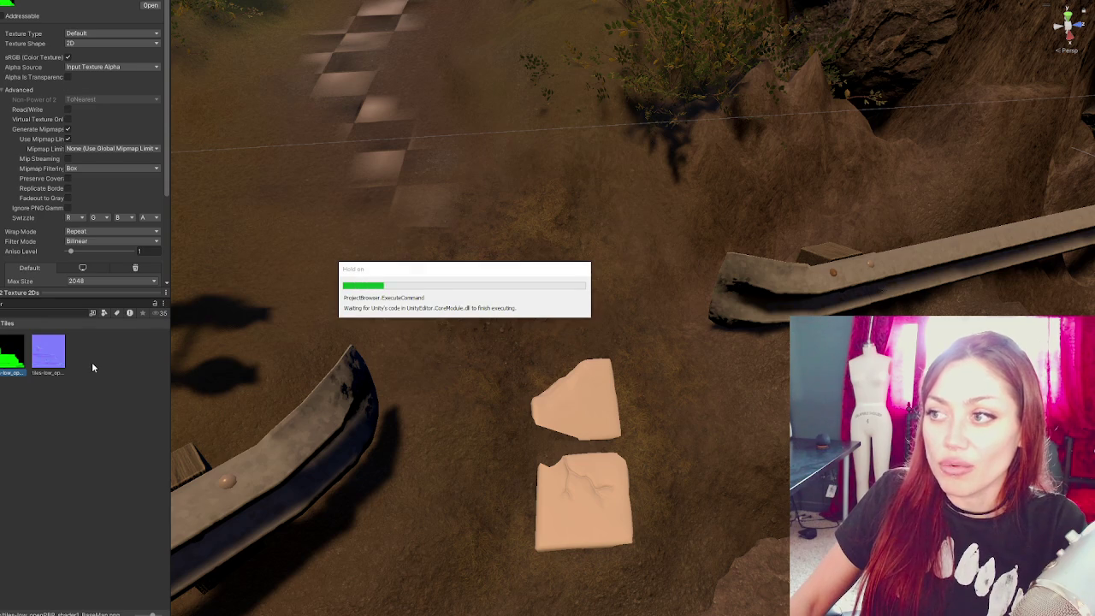
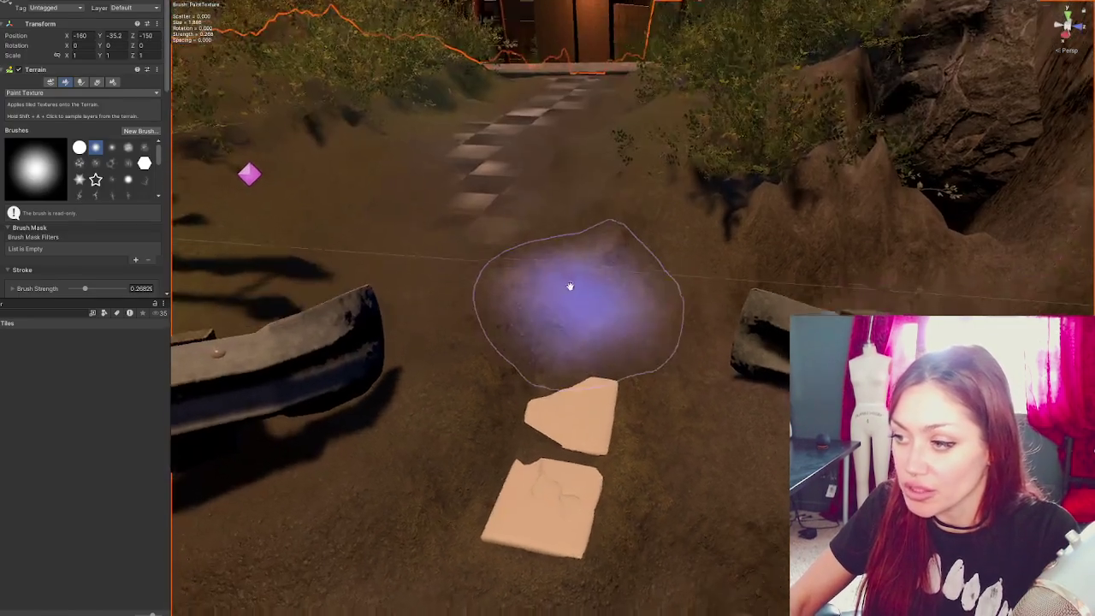
# - Frame the two tan tile meshes up close on the dirt path and check the terrain tool list
pyautogui.moveTo(569, 285); pyautogui.dragTo(447, 208, button='right')
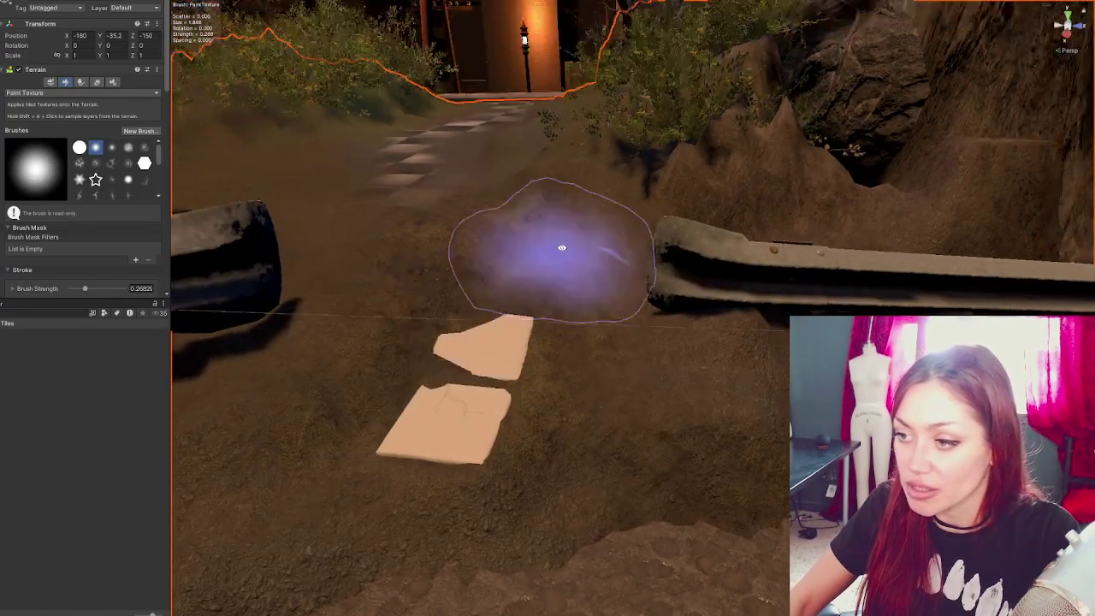
pyautogui.moveTo(379, 337)
pyautogui.mouseDown(button='right')
pyautogui.moveTo(635, 197)
pyautogui.moveTo(636, 231)
pyautogui.moveTo(433, 276)
pyautogui.moveTo(641, 262)
pyautogui.moveTo(520, 211)
pyautogui.moveTo(514, 264)
pyautogui.moveTo(244, 184)
pyautogui.mouseUp(button='right')
pyautogui.scroll(2, 496, 306)
pyautogui.scroll(2, 548, 287)
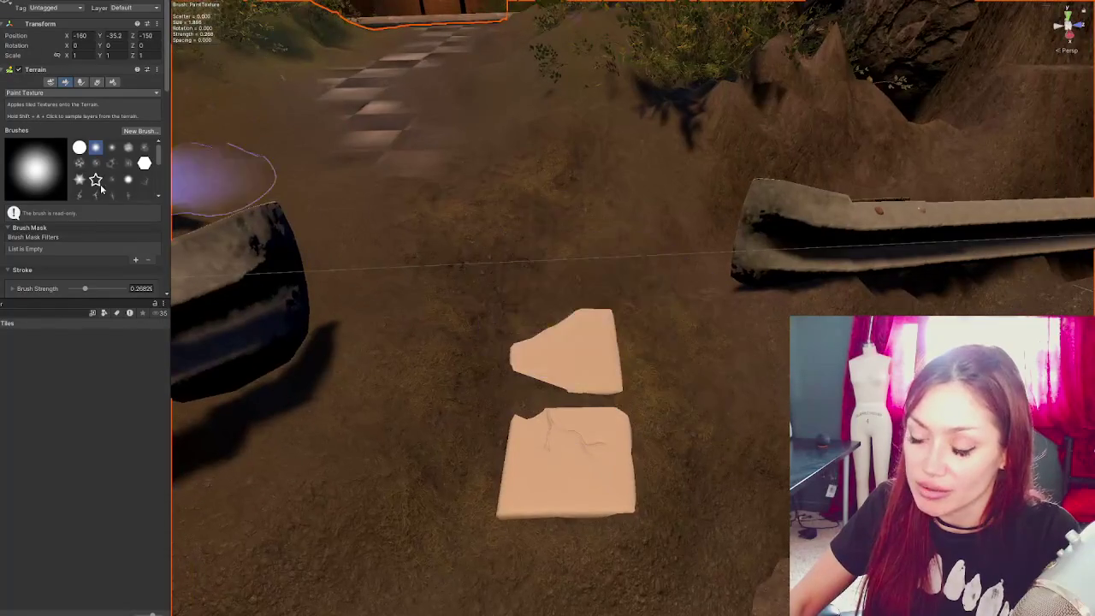
pyautogui.click(81, 92)
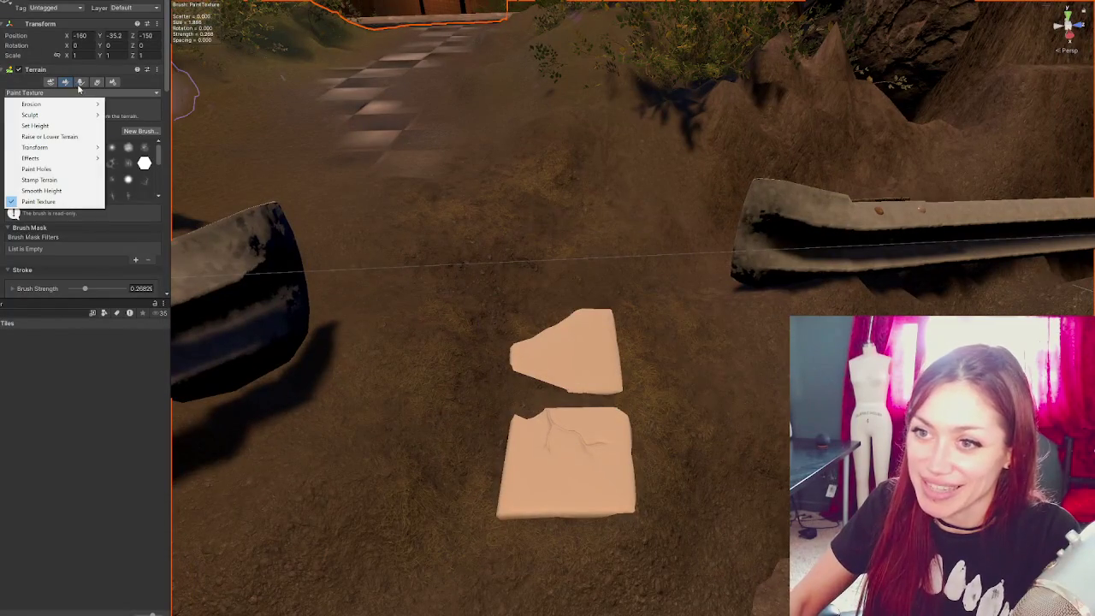
pyautogui.click(52, 180)
# - Switch the active terrain tool to Smooth Height
pyautogui.moveTo(520, 314)
pyautogui.mouseDown(button='right')
pyautogui.moveTo(443, 327)
pyautogui.moveTo(325, 305)
pyautogui.moveTo(459, 263)
pyautogui.moveTo(525, 268)
pyautogui.moveTo(453, 293)
pyautogui.moveTo(469, 343)
pyautogui.mouseUp(button='right')
pyautogui.click(35, 92)
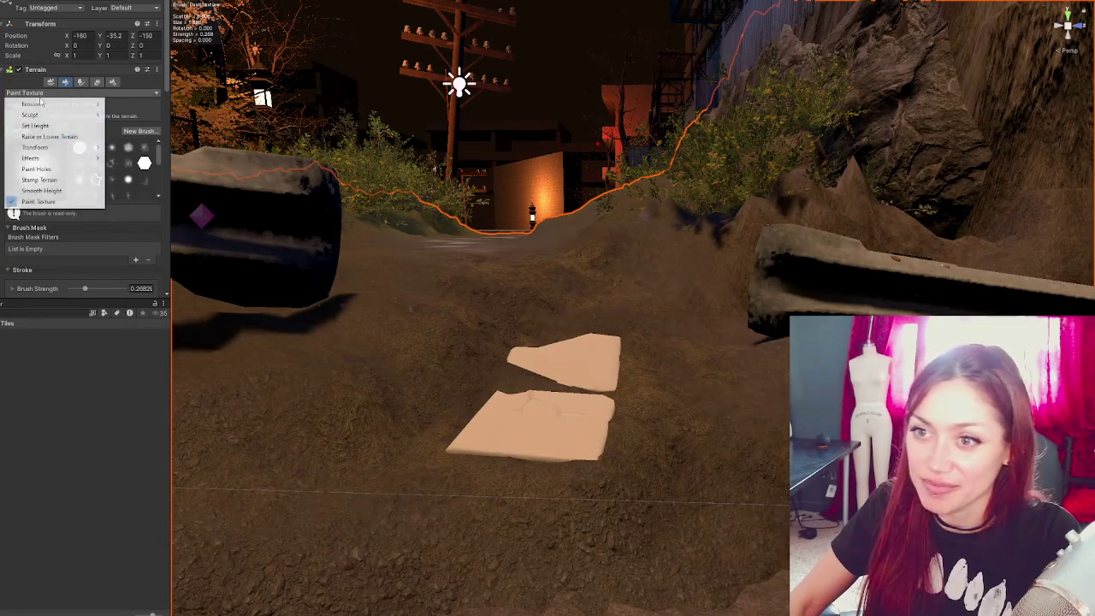
pyautogui.click(41, 190)
pyautogui.scroll(3, 403, 318)
pyautogui.scroll(3, 381, 330)
# - Lower brush strength to about 0.09 and smooth the ground around both tiles
pyautogui.moveTo(445, 345)
pyautogui.mouseDown(button='right')
pyautogui.moveTo(593, 405)
pyautogui.moveTo(591, 293)
pyautogui.moveTo(501, 231)
pyautogui.moveTo(527, 281)
pyautogui.mouseUp(button='right')
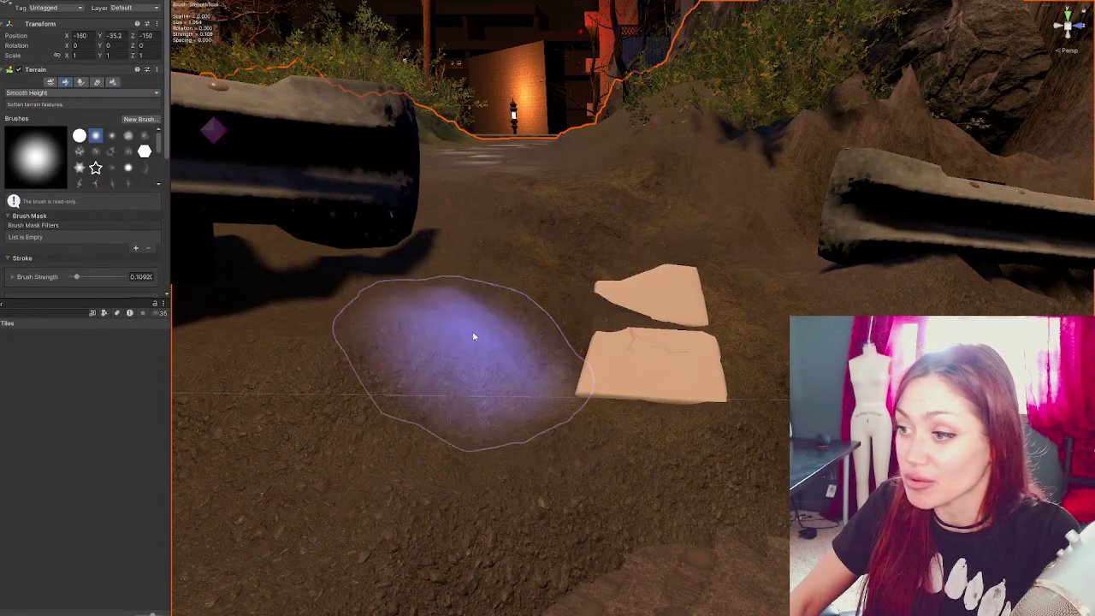
pyautogui.moveTo(454, 425); pyautogui.dragTo(542, 357, button='right')
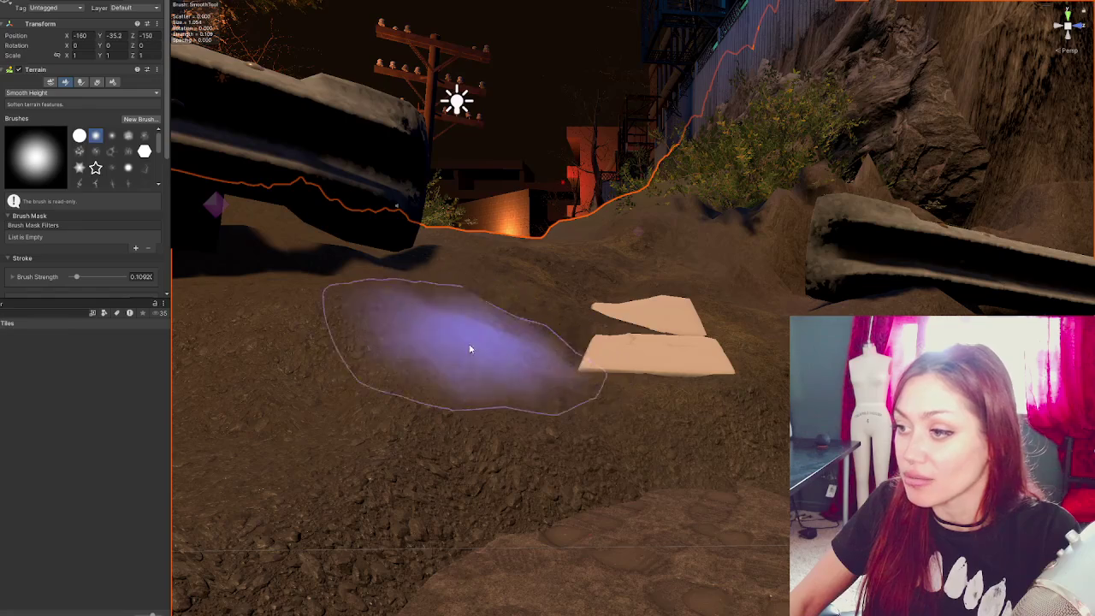
pyautogui.moveTo(519, 453); pyautogui.dragTo(435, 399, button='right')
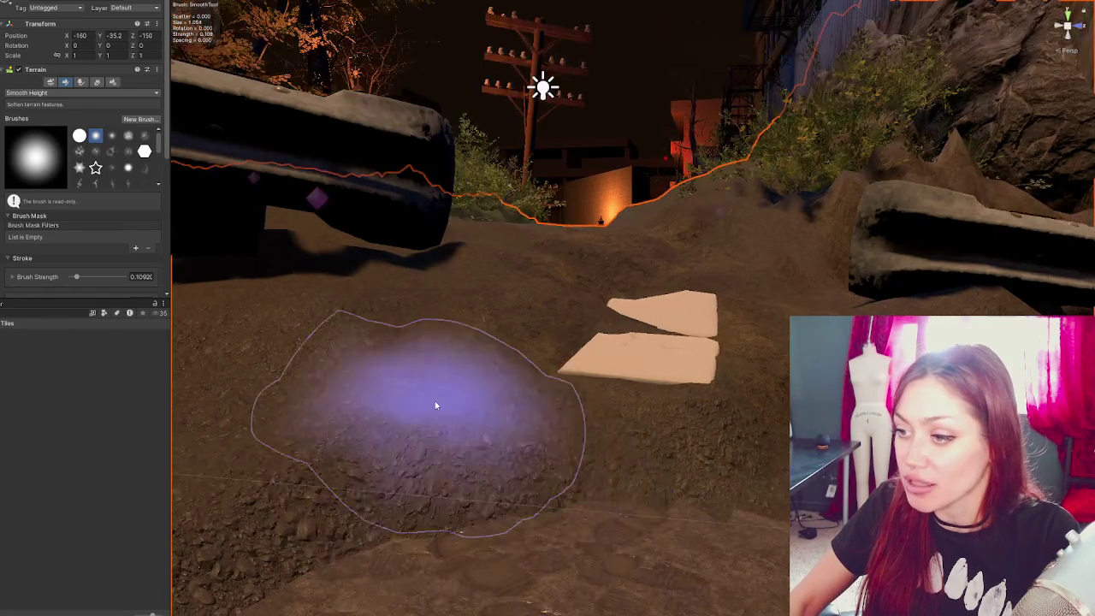
pyautogui.moveTo(525, 313); pyautogui.dragTo(559, 340, button='right')
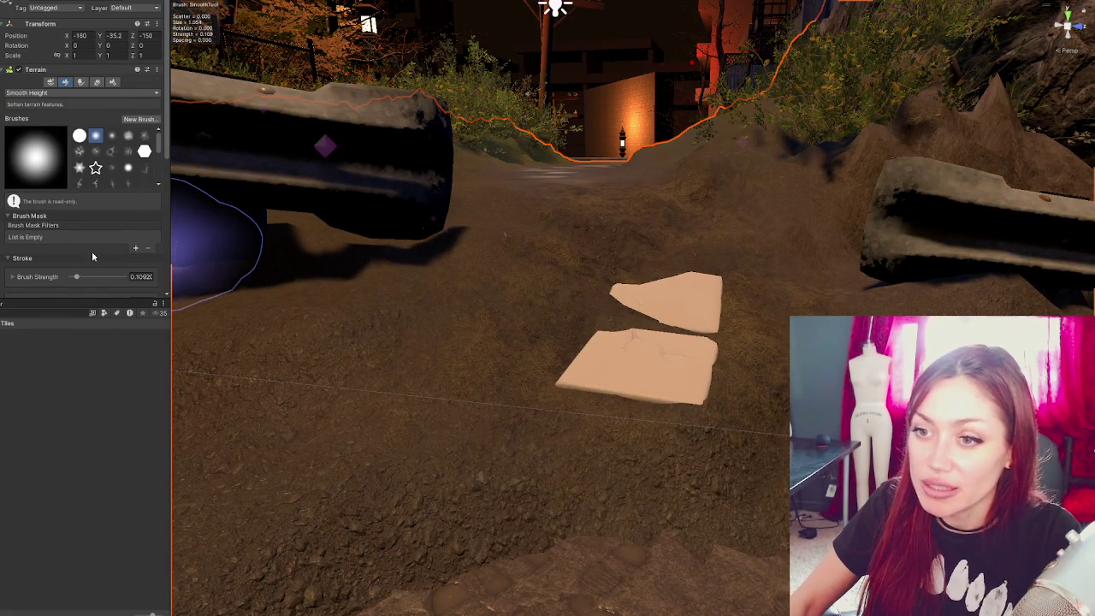
pyautogui.scroll(-1, 91, 254)
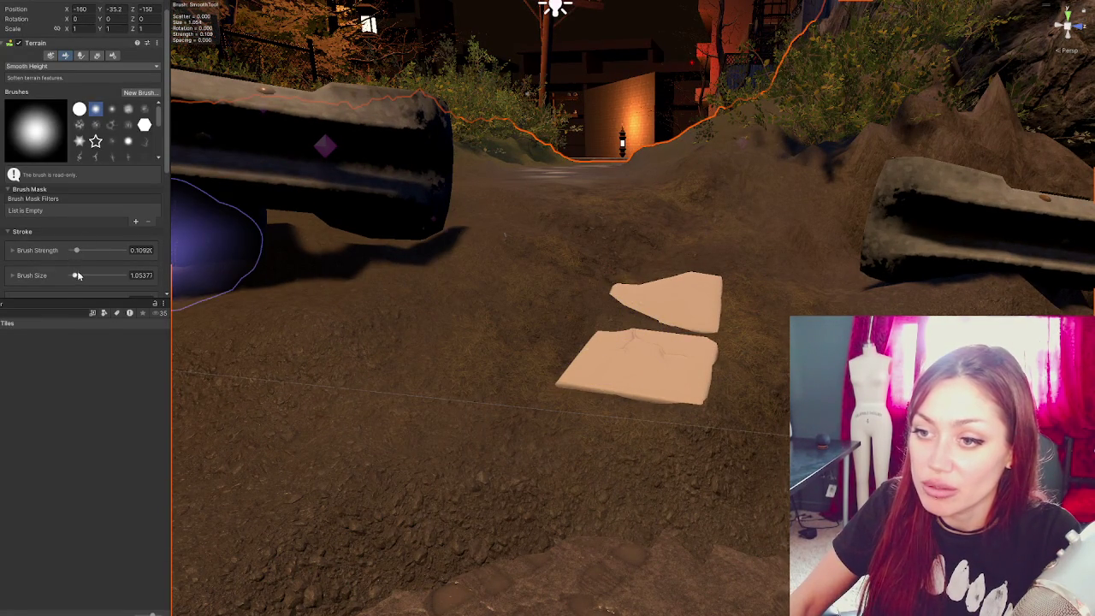
pyautogui.moveTo(77, 250); pyautogui.dragTo(75, 250)
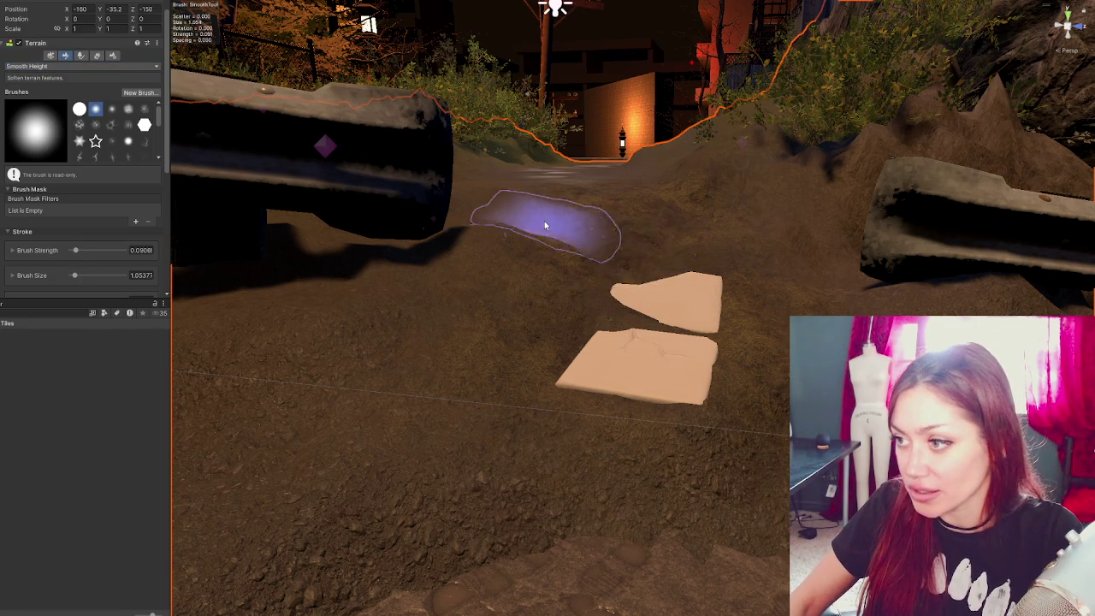
pyautogui.scroll(2, 496, 265)
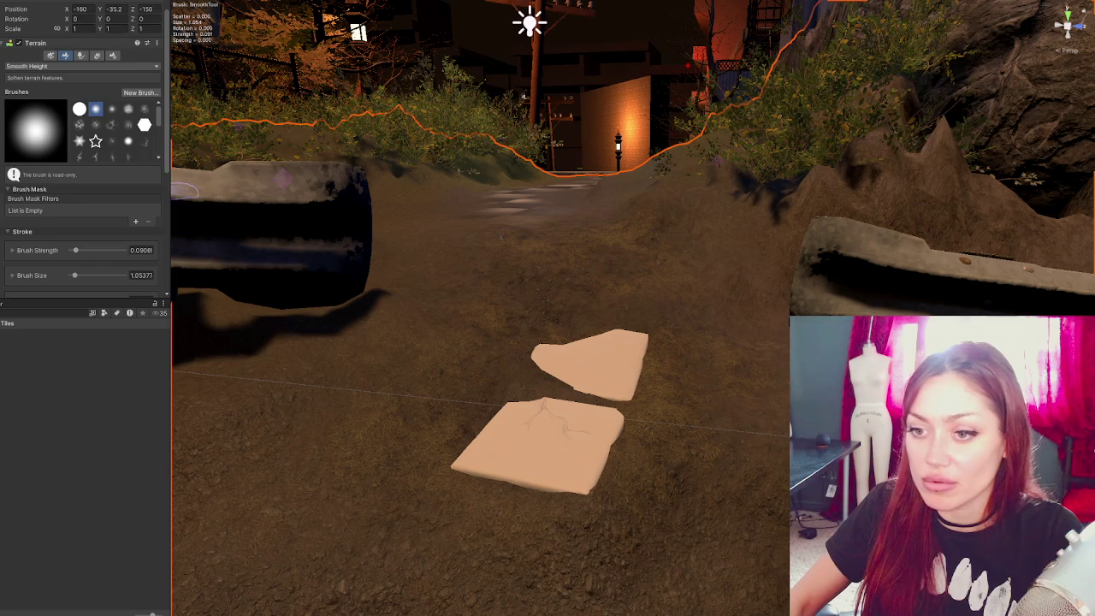
pyautogui.click(565, 445)
# - Inspect the upper tile up close, then reselect the Terrain for brush editing
pyautogui.keyDown('alt'); pyautogui.moveTo(565, 445); pyautogui.dragTo(625, 453); pyautogui.keyUp('alt')
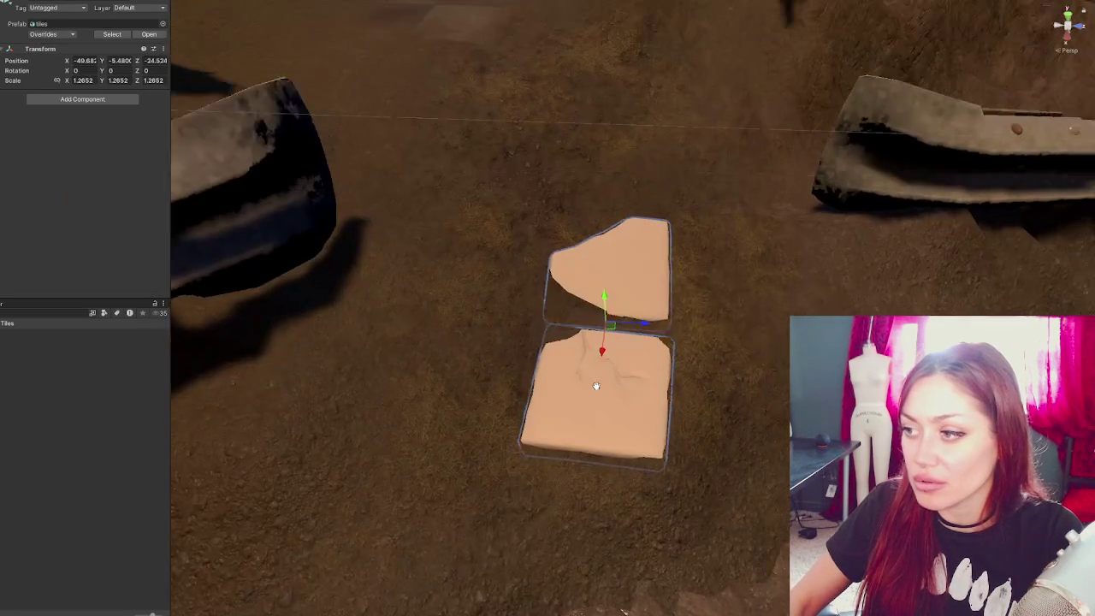
pyautogui.scroll(-3, 596, 386)
pyautogui.click(591, 318)
pyautogui.moveTo(591, 317)
pyautogui.keyDown('alt'); pyautogui.mouseDown()
pyautogui.moveTo(557, 331)
pyautogui.moveTo(467, 249)
pyautogui.moveTo(523, 252)
pyautogui.mouseUp(); pyautogui.keyUp('alt')
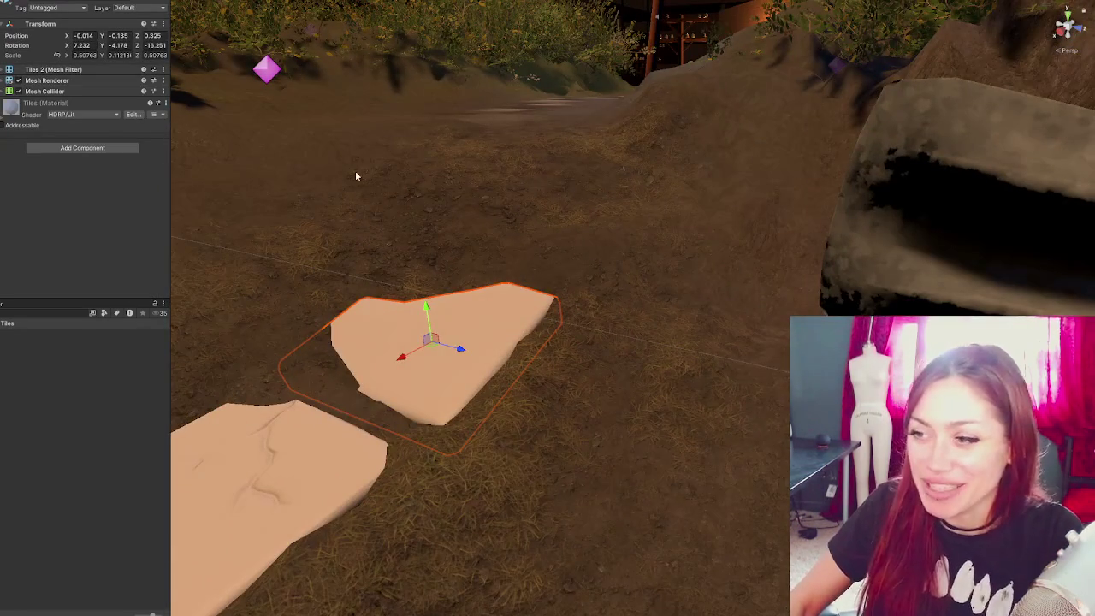
pyautogui.click(183, 175)
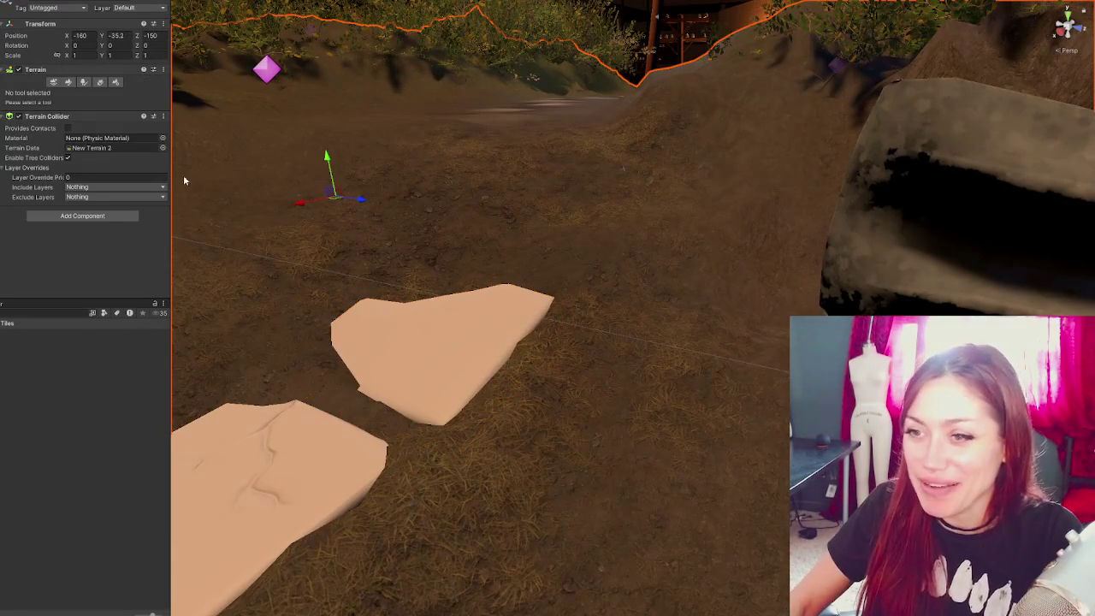
pyautogui.click(66, 83)
# - Shrink the smoothing brush to about 0.56 and smooth the ground between the tiles
pyautogui.scroll(-3, 99, 205)
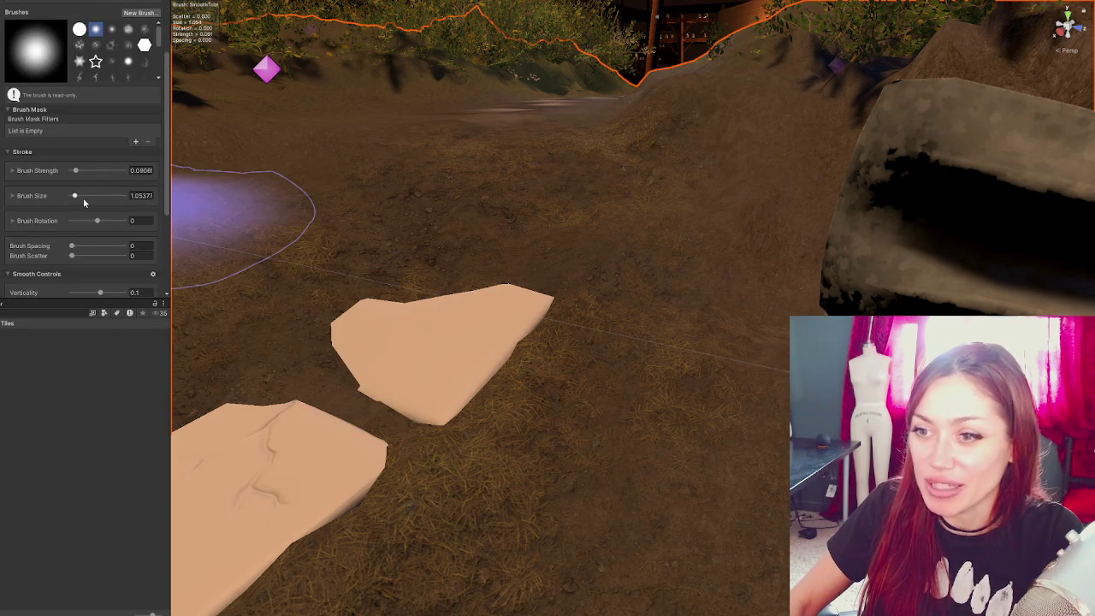
pyautogui.moveTo(74, 196); pyautogui.dragTo(71, 196)
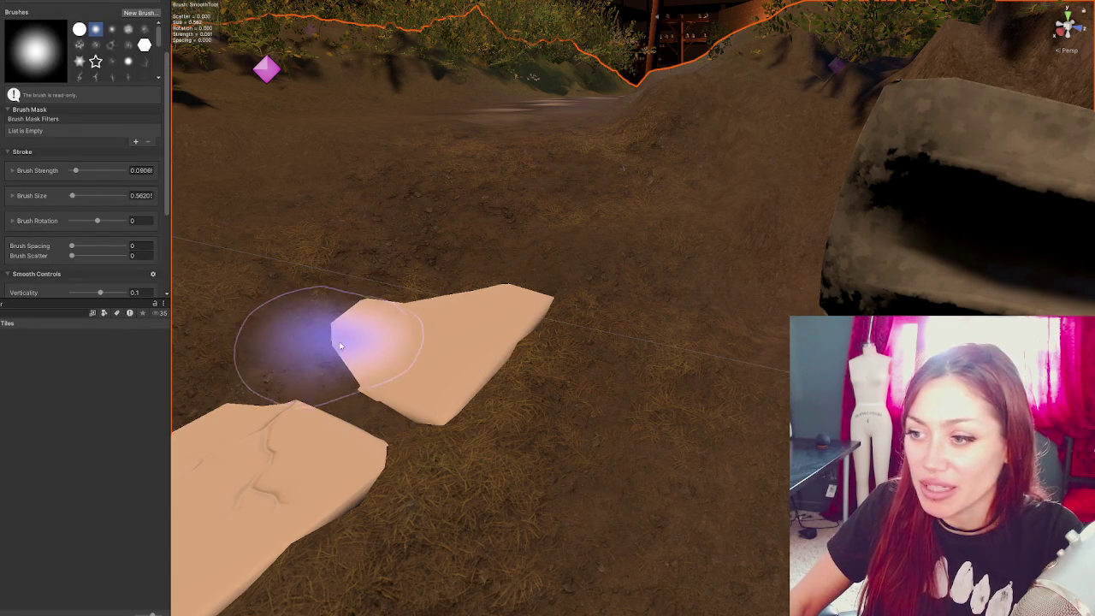
pyautogui.keyDown('alt'); pyautogui.moveTo(457, 285); pyautogui.dragTo(635, 288); pyautogui.keyUp('alt')
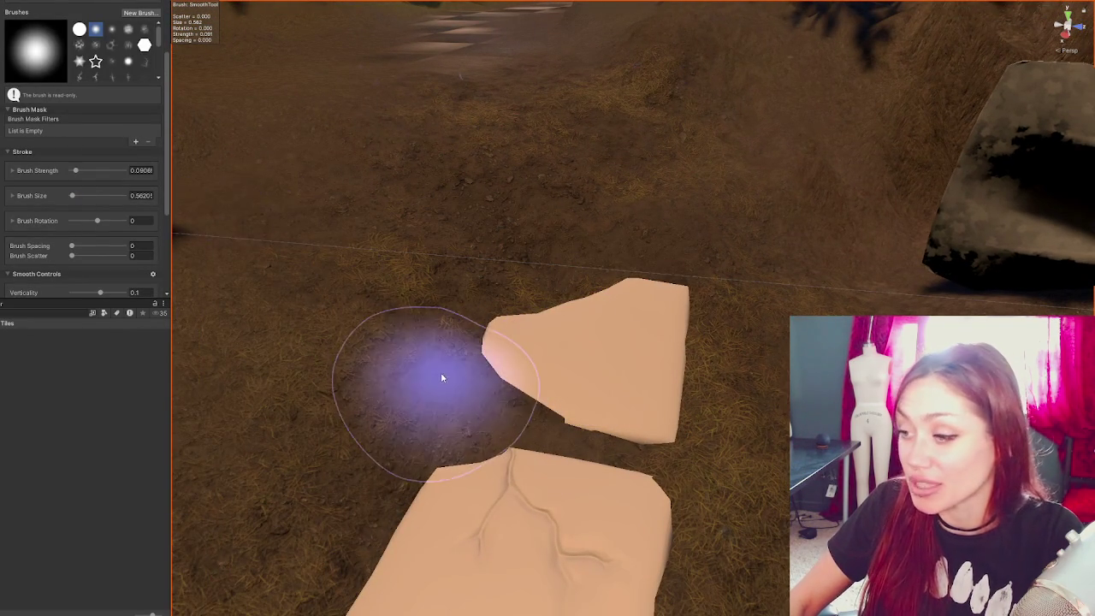
pyautogui.keyDown('alt'); pyautogui.moveTo(440, 379); pyautogui.dragTo(457, 357); pyautogui.keyUp('alt')
pyautogui.scroll(3, 44, 135)
pyautogui.click(64, 94)
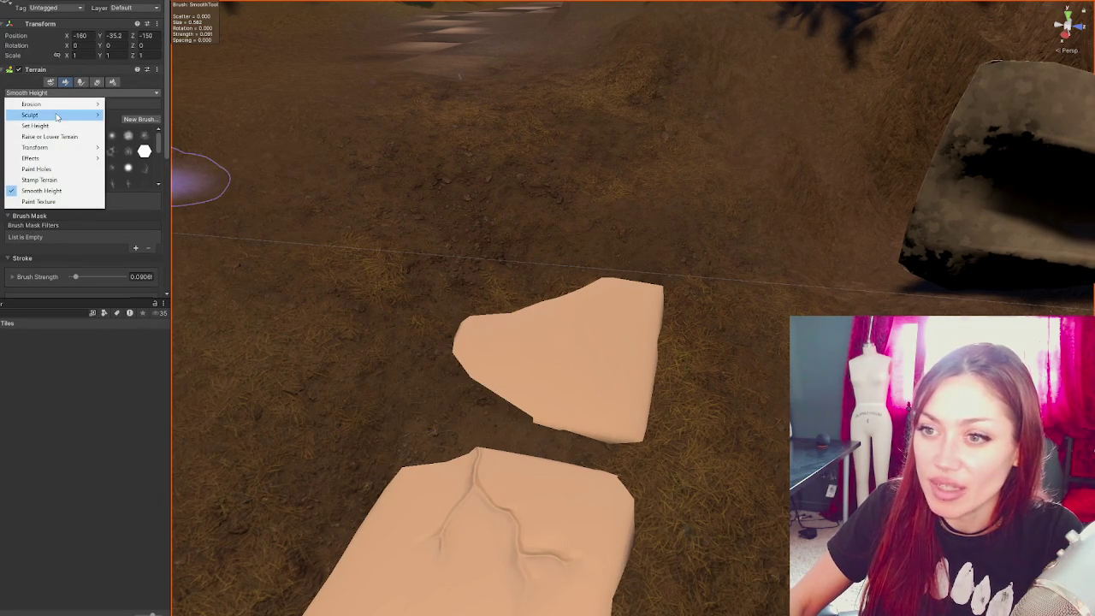
# - Switch to Set Height with brush size about 1.02 and strength about 0.01
pyautogui.click(61, 126)
pyautogui.scroll(-3, 73, 218)
pyautogui.click(75, 241)
pyautogui.click(76, 215)
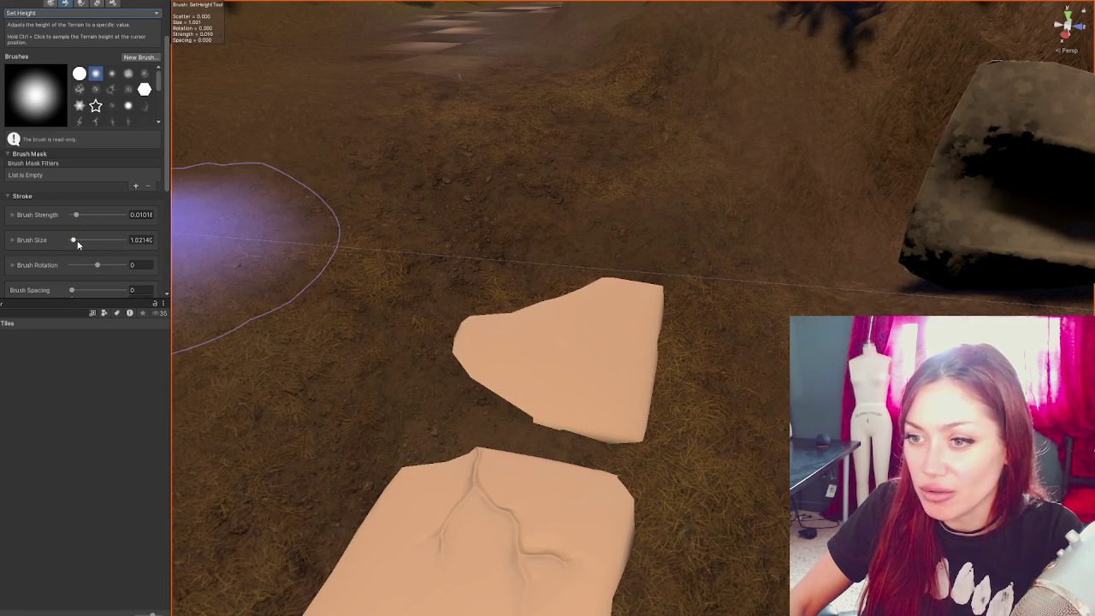
pyautogui.click(73, 240)
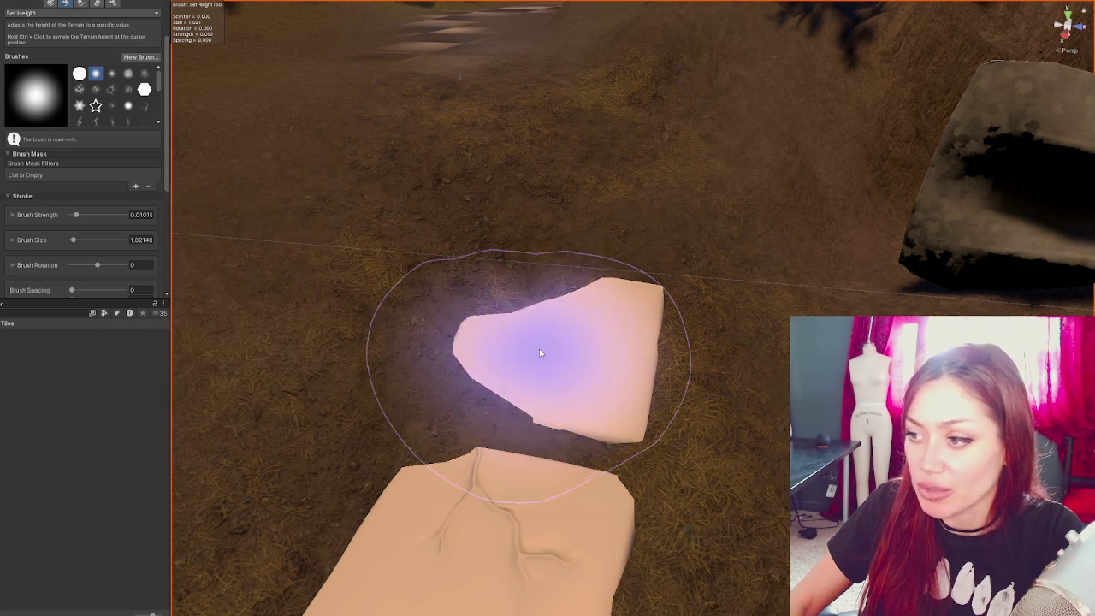
pyautogui.click(44, 14)
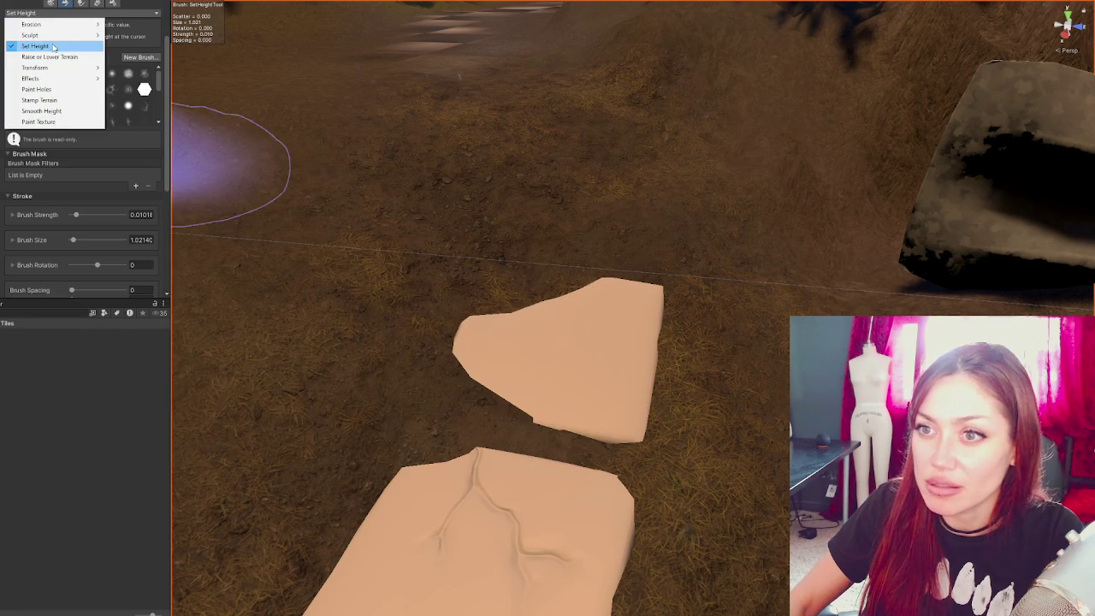
# - Make Raise or Lower Terrain the active terrain tool
pyautogui.click(48, 57)
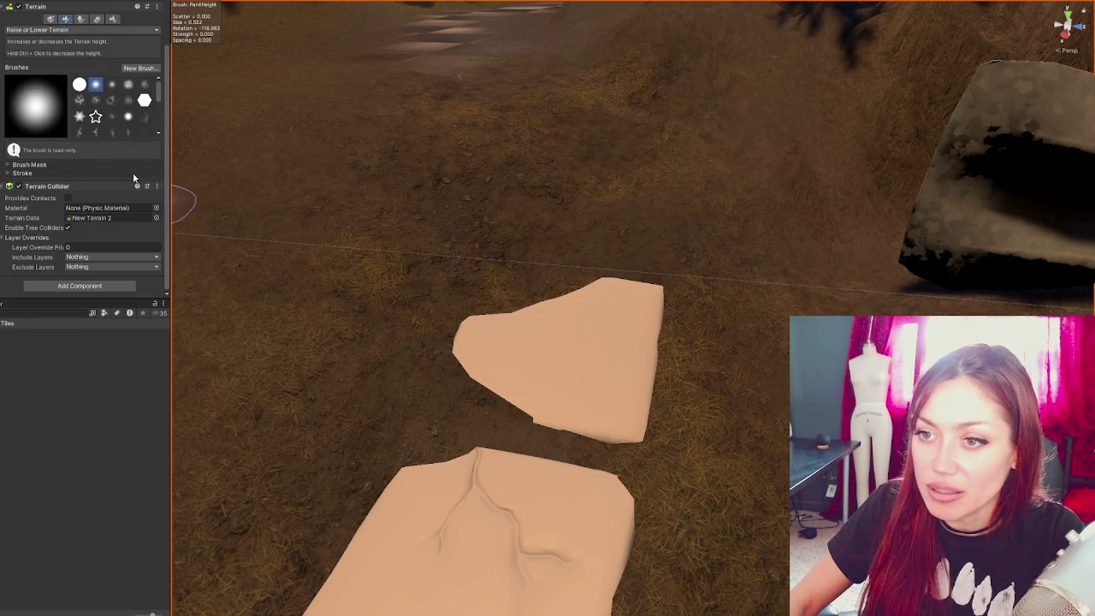
pyautogui.click(72, 30)
pyautogui.click(99, 36)
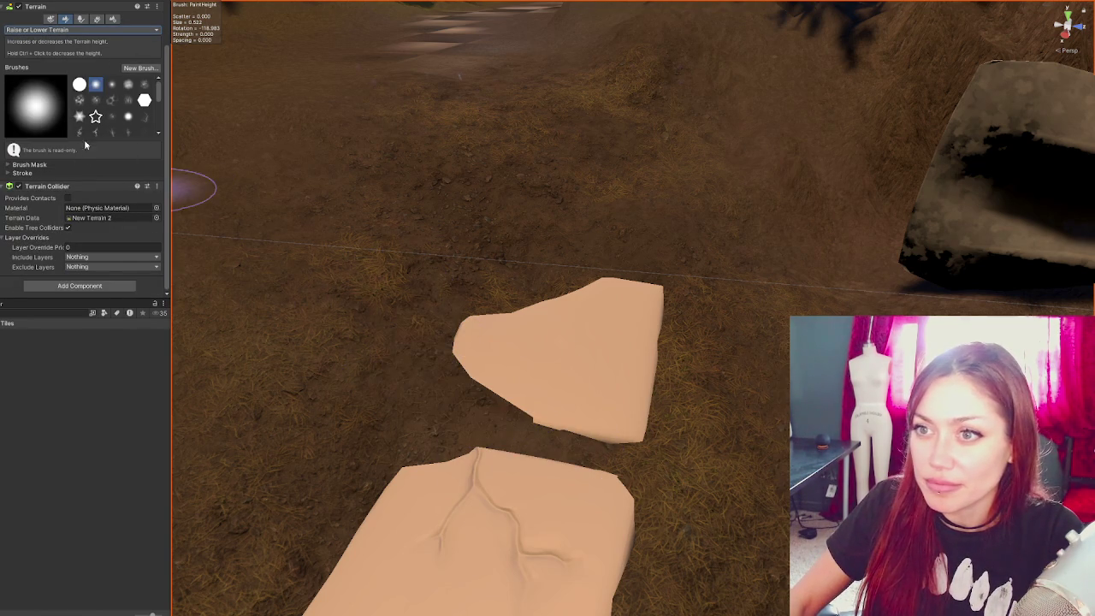
pyautogui.scroll(-2, 111, 102)
pyautogui.scroll(2, 49, 191)
pyautogui.scroll(2, 47, 207)
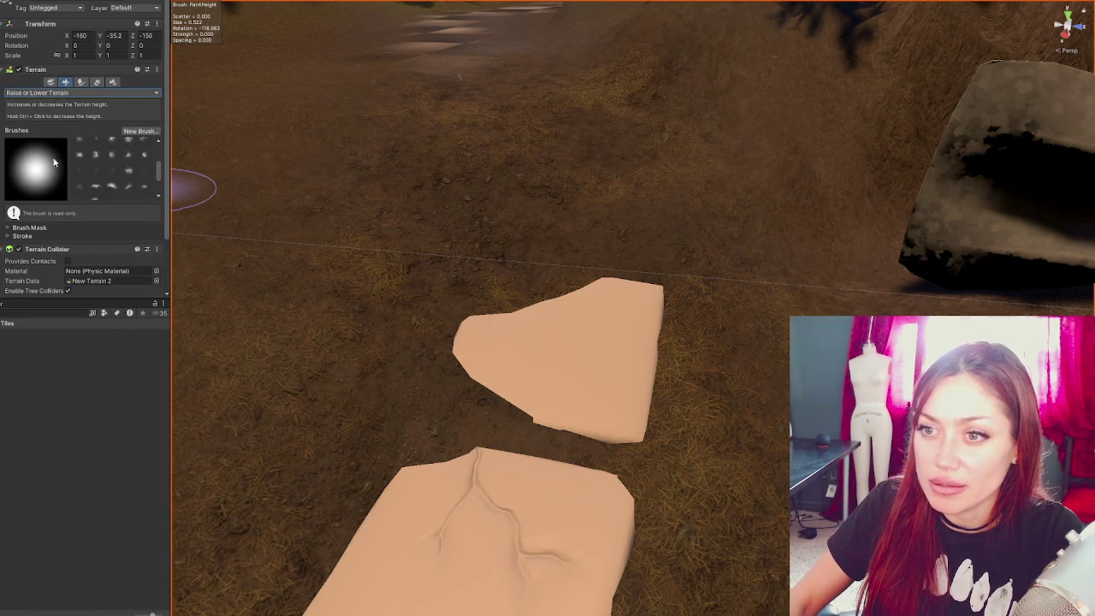
# - Expand Stroke and Brush Mask settings and set Brush Strength Jitter to 0.001
pyautogui.click(37, 236)
pyautogui.click(32, 228)
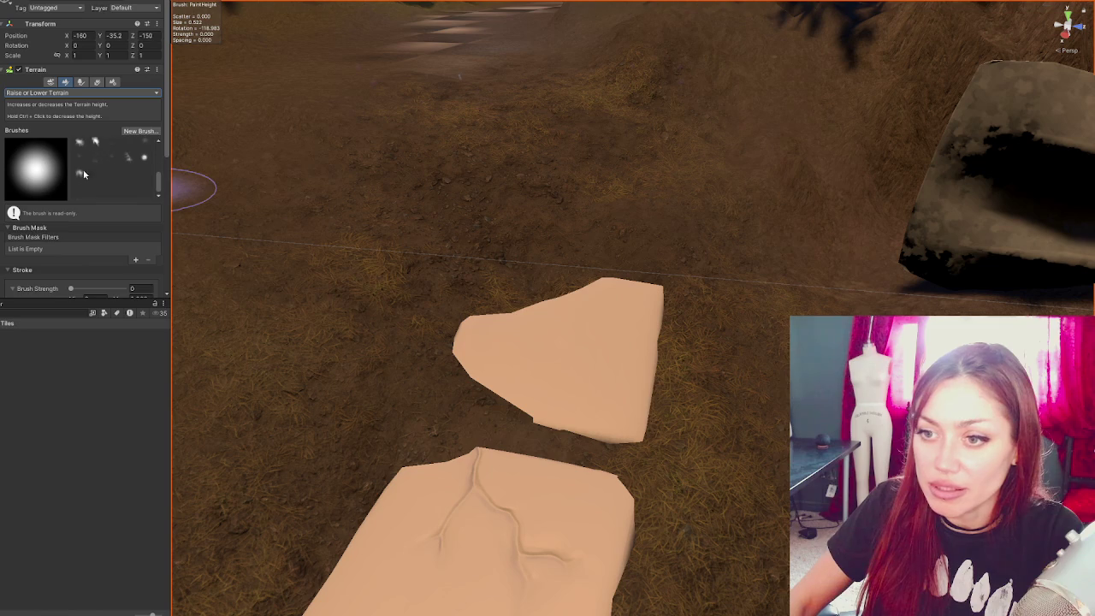
pyautogui.scroll(-3, 131, 171)
pyautogui.scroll(-2, 78, 168)
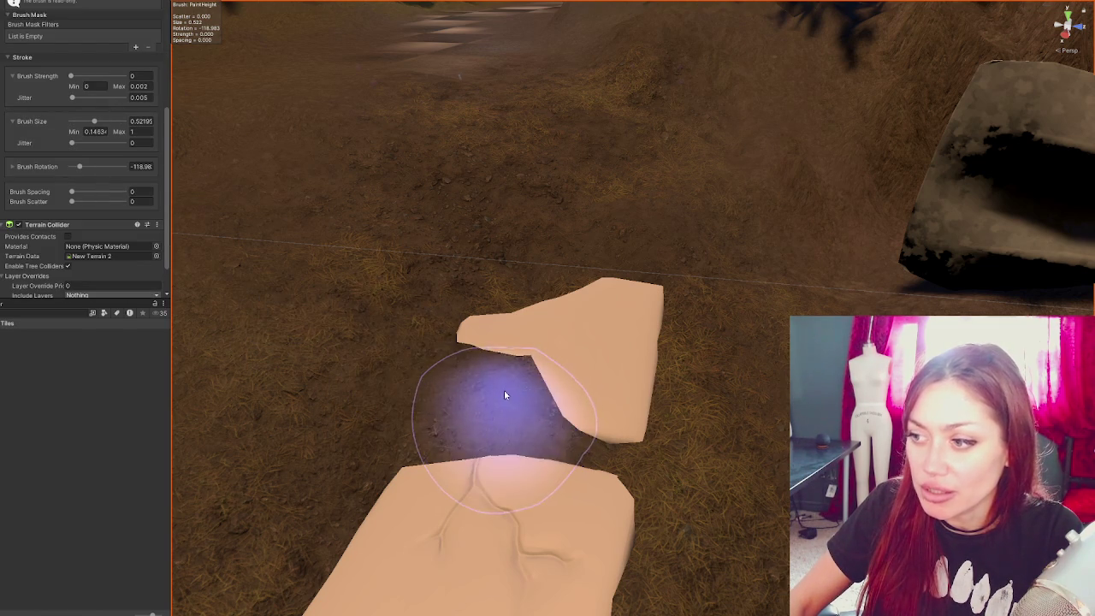
pyautogui.click(473, 385)
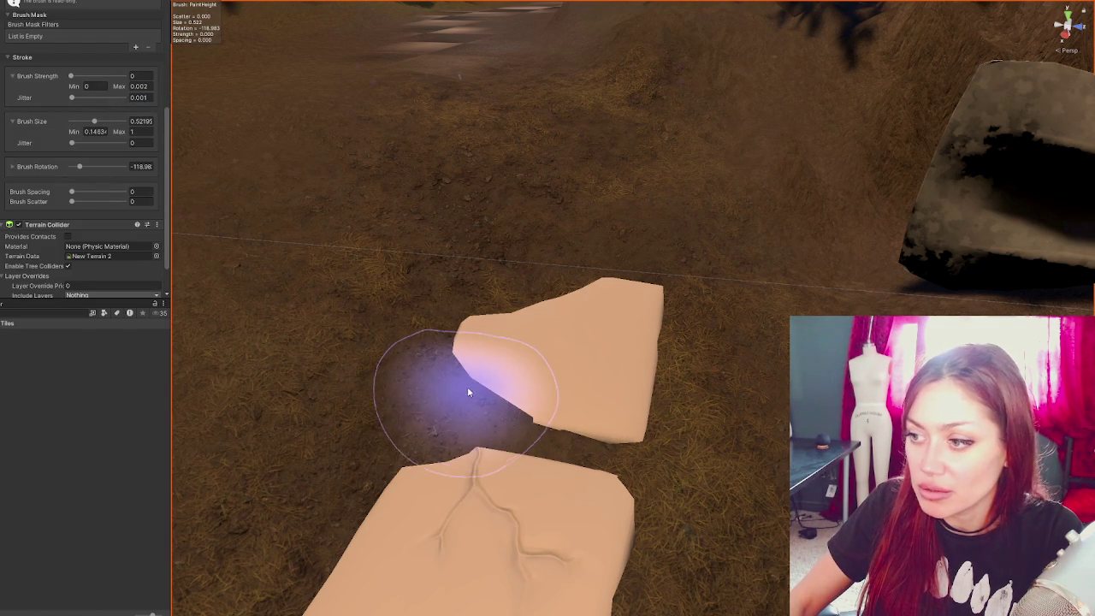